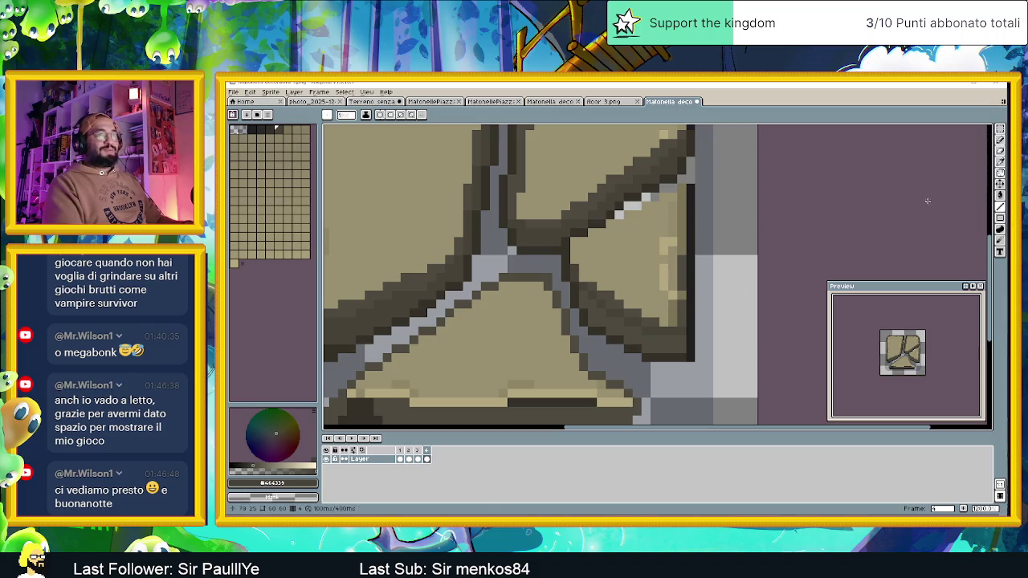
Step: Try filling the lower-right stone with the dark outline colour, then undo the fill
{"action": "left_click", "coordinate": [1000, 194]}
{"action": "scroll", "coordinate": [658, 343], "scroll_direction": "down", "scroll_amount": 3}
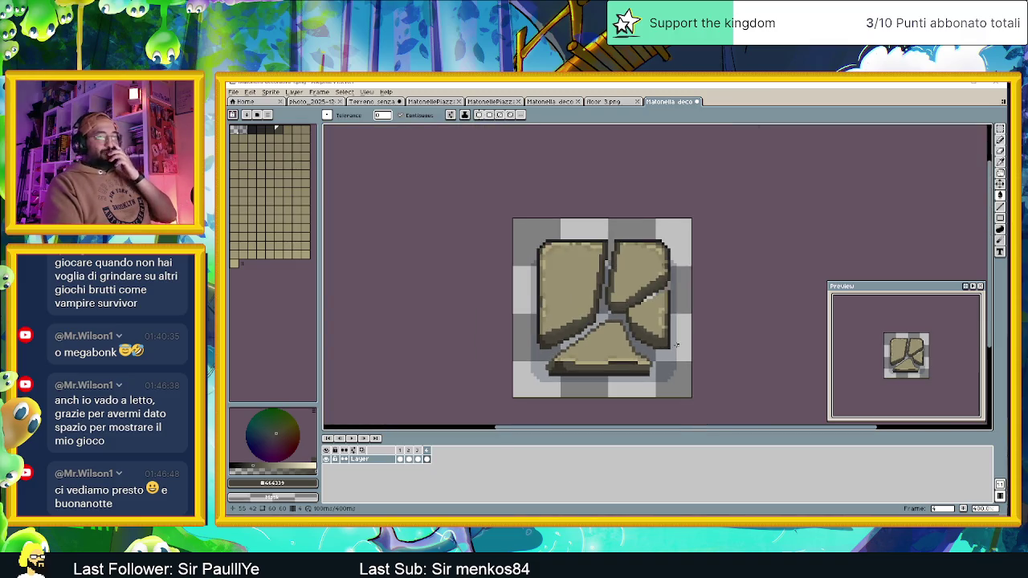
{"action": "scroll", "coordinate": [660, 346], "scroll_direction": "up", "scroll_amount": 1}
{"action": "scroll", "coordinate": [660, 346], "scroll_direction": "up", "scroll_amount": 1}
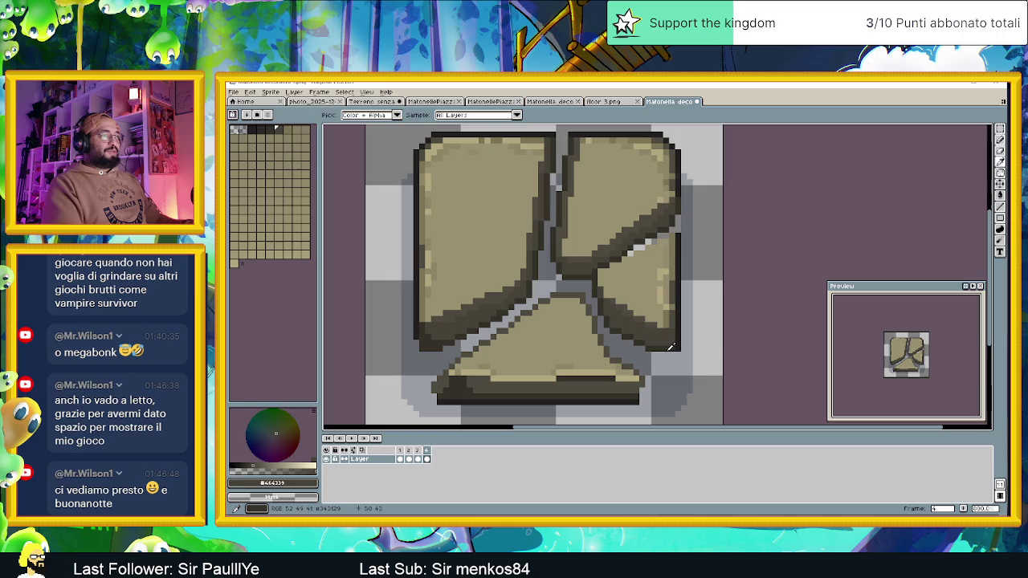
{"action": "left_click", "coordinate": [669, 341], "text": "alt"}
{"action": "left_click", "coordinate": [670, 341]}
{"action": "key", "text": "ctrl+z"}
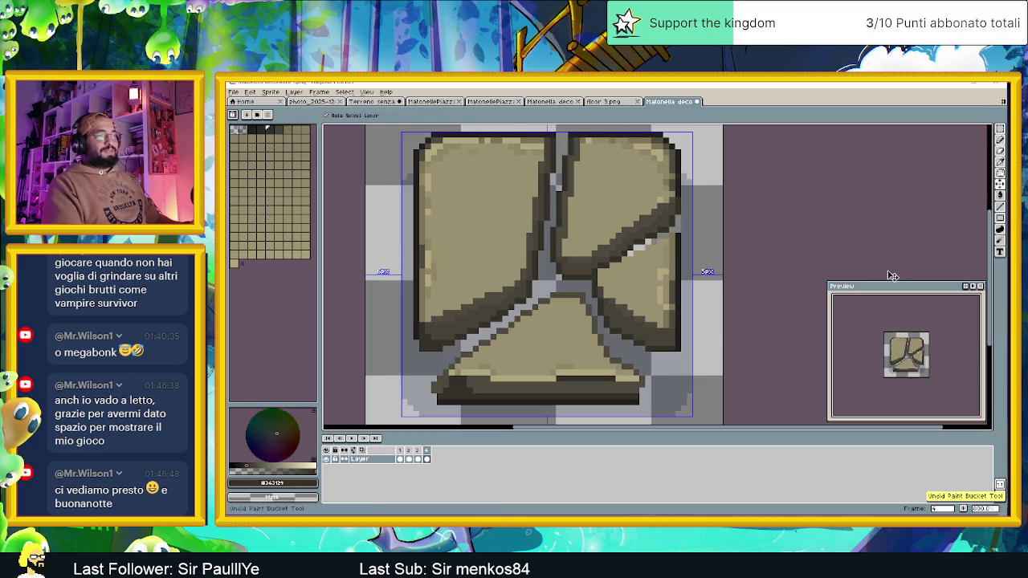
Step: Switch to the Pencil and sample the mid-tone stone colour for shading
{"action": "left_click", "coordinate": [1000, 138]}
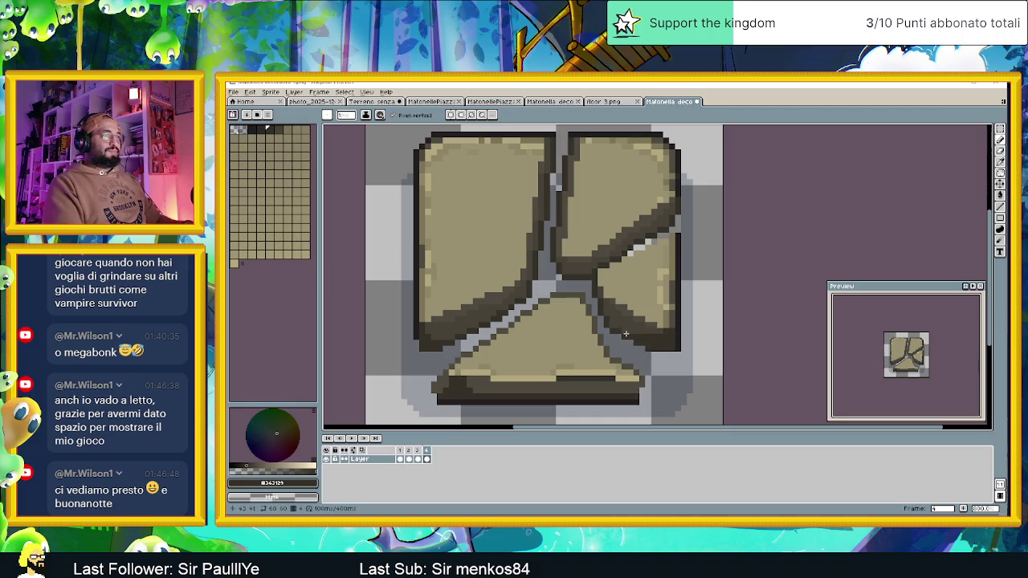
{"action": "scroll", "coordinate": [683, 343], "scroll_direction": "up", "scroll_amount": 2}
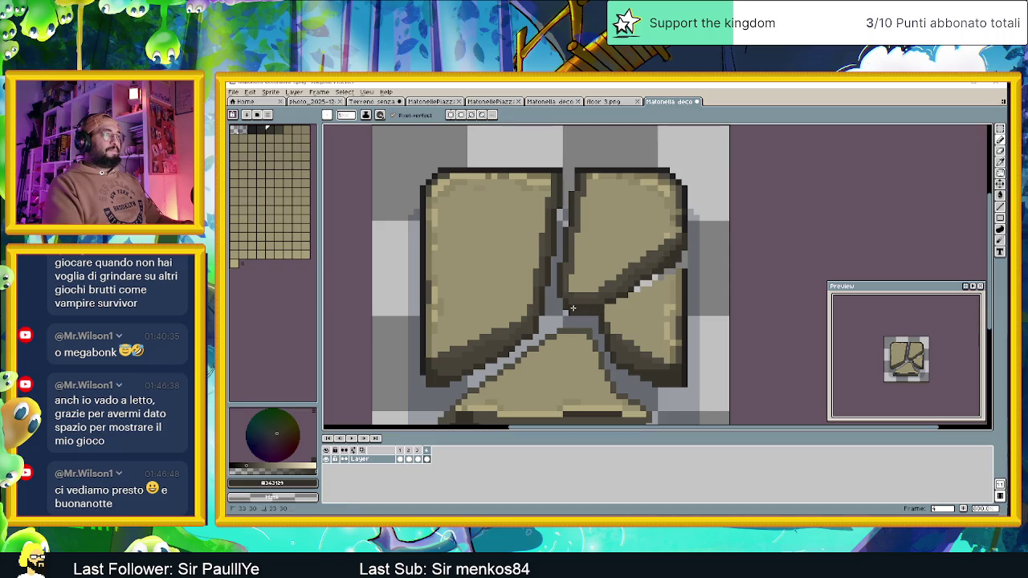
{"action": "scroll", "coordinate": [593, 317], "scroll_direction": "down", "scroll_amount": 3}
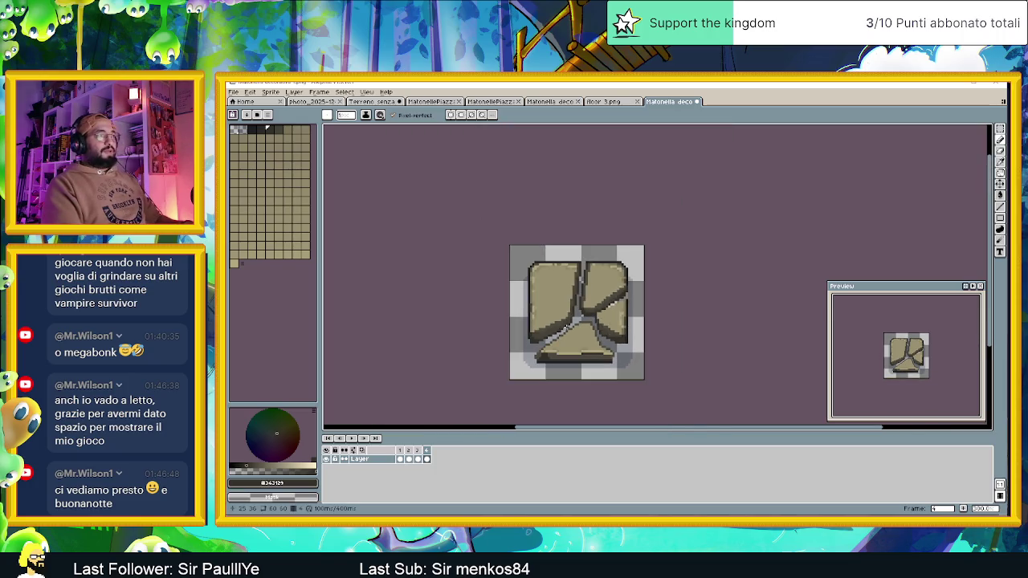
{"action": "scroll", "coordinate": [634, 354], "scroll_direction": "down", "scroll_amount": 1}
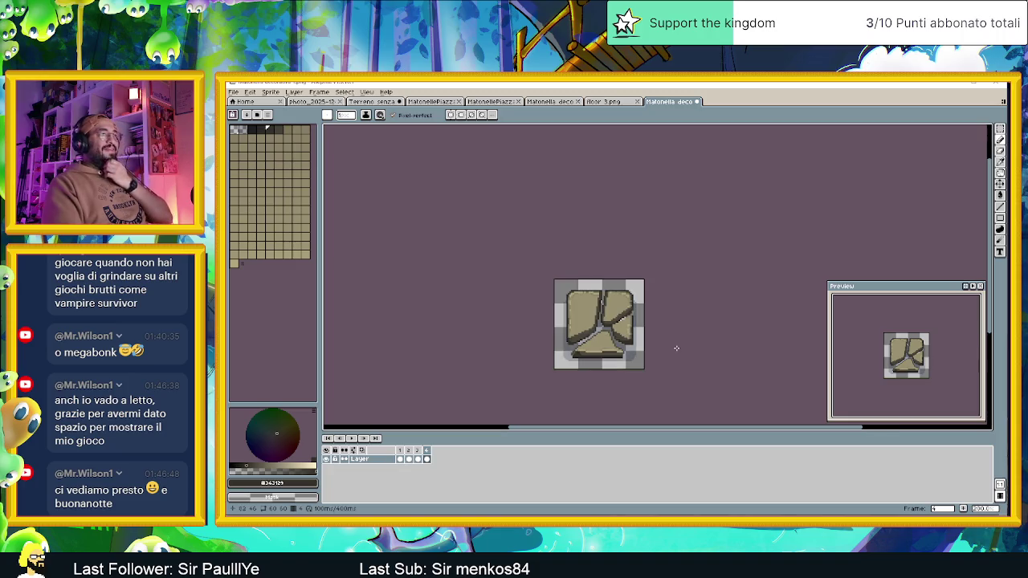
{"action": "scroll", "coordinate": [592, 367], "scroll_direction": "up", "scroll_amount": 2}
{"action": "scroll", "coordinate": [592, 367], "scroll_direction": "up", "scroll_amount": 1}
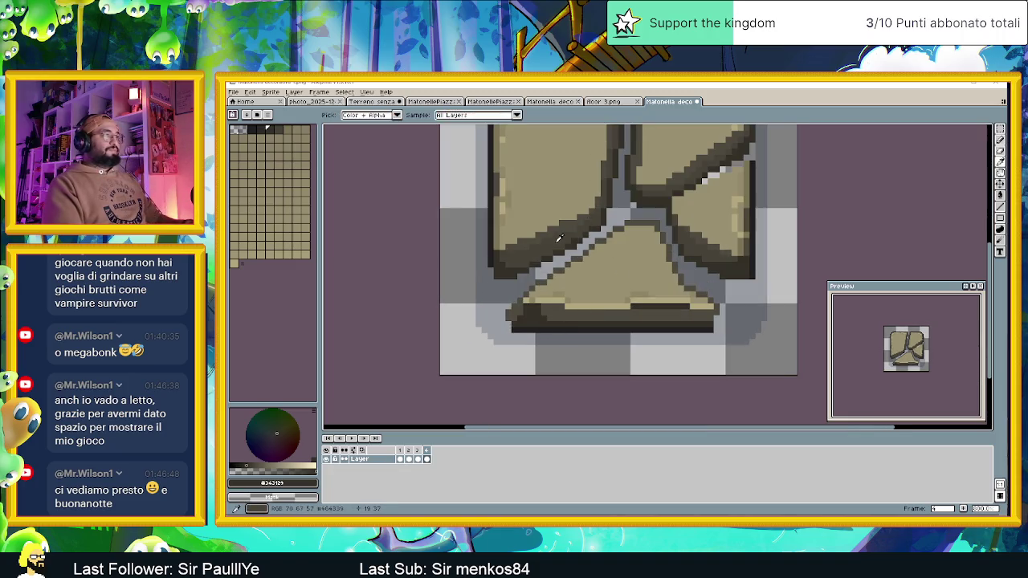
{"action": "left_click", "coordinate": [531, 294], "text": "alt"}
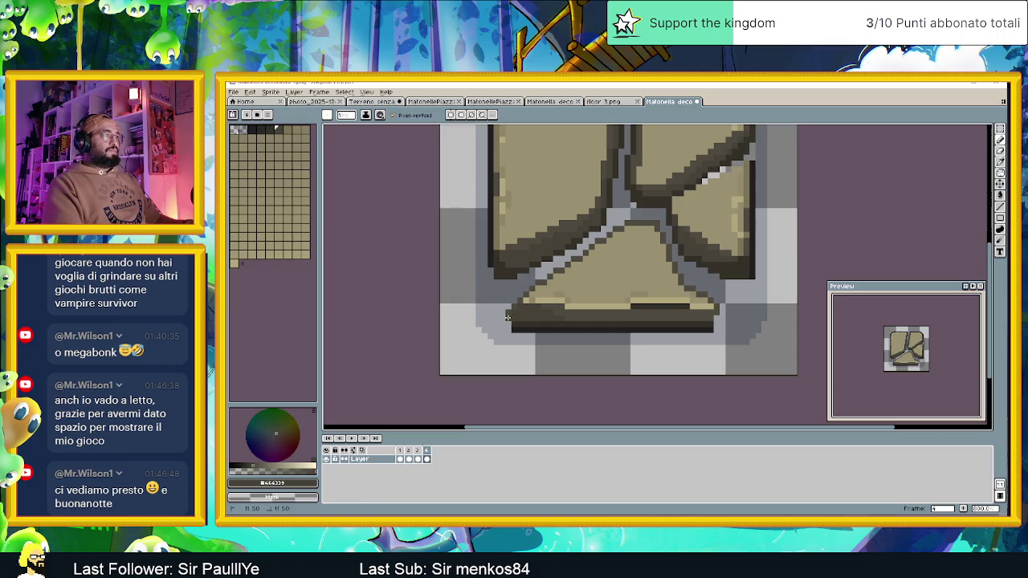
{"action": "scroll", "coordinate": [614, 325], "scroll_direction": "down", "scroll_amount": 5}
{"action": "key", "text": "ctrl"}
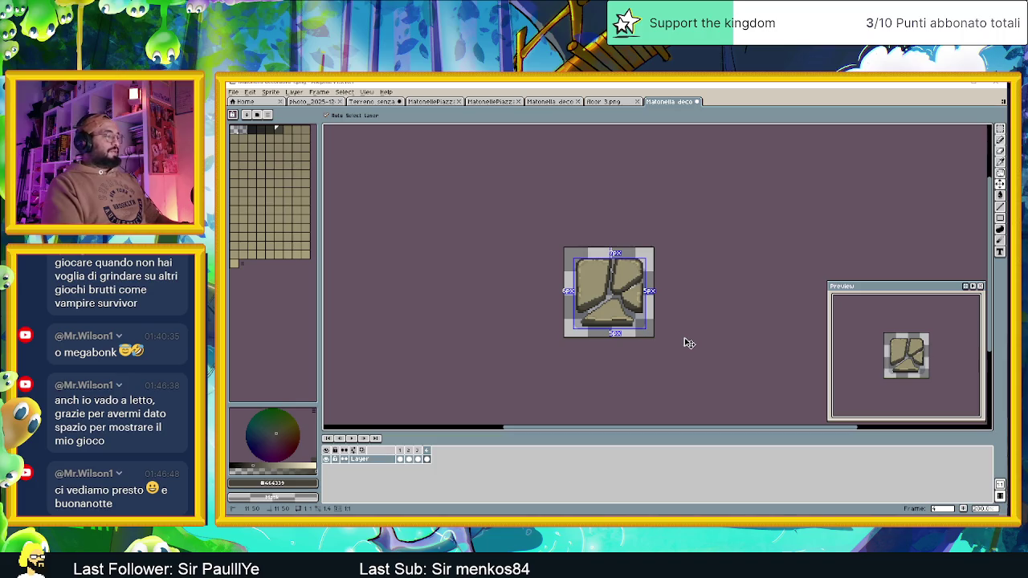
Step: Save the tile as a PNG named 'Matonella decorativa distrutta'
{"action": "key", "text": "ctrl+shift+s"}
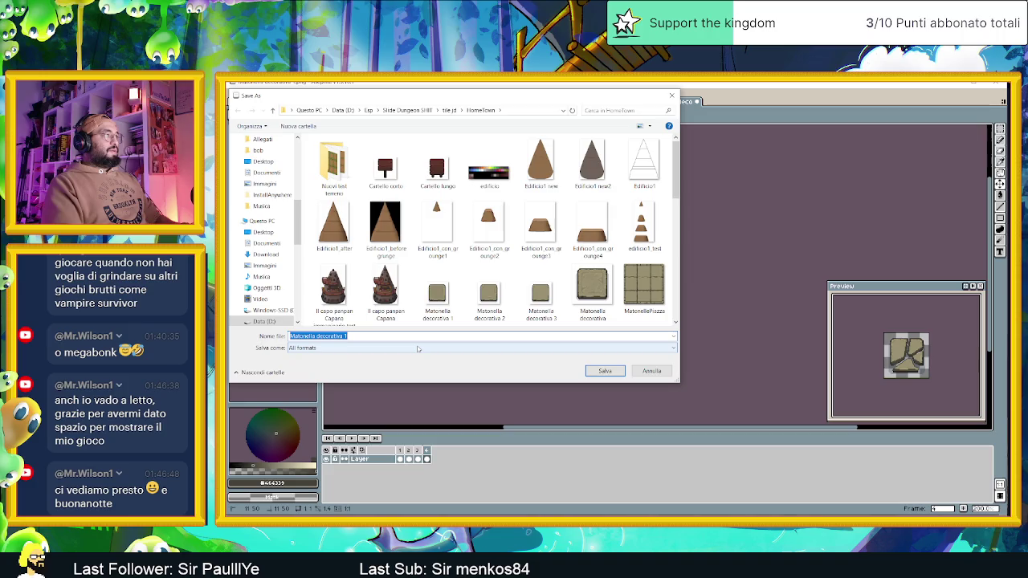
{"action": "left_click", "coordinate": [417, 348]}
{"action": "key", "text": "Down"}
{"action": "key", "text": "Down"}
{"action": "key", "text": "Down"}
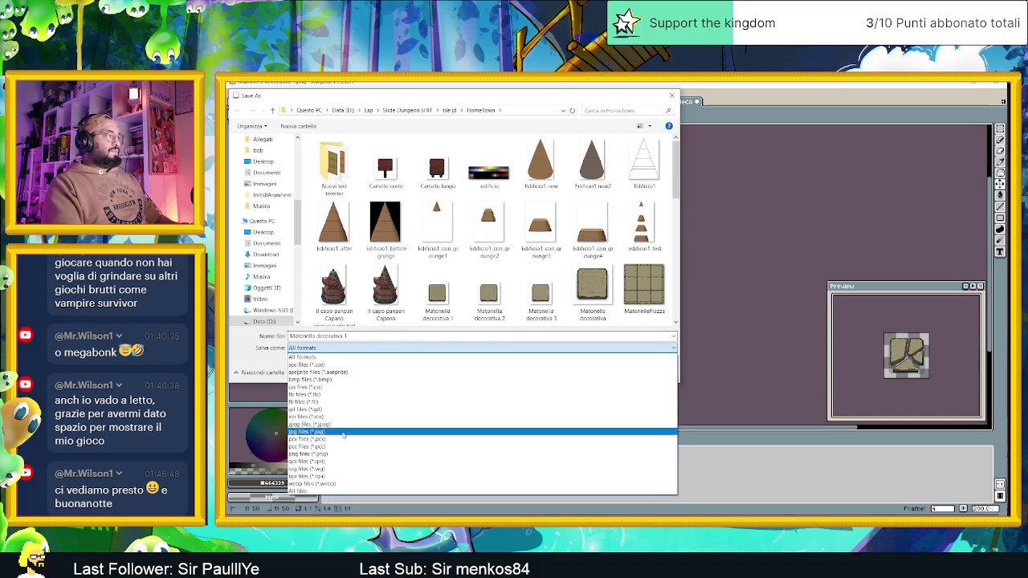
{"action": "key", "text": "Return"}
{"action": "left_click", "coordinate": [341, 336]}
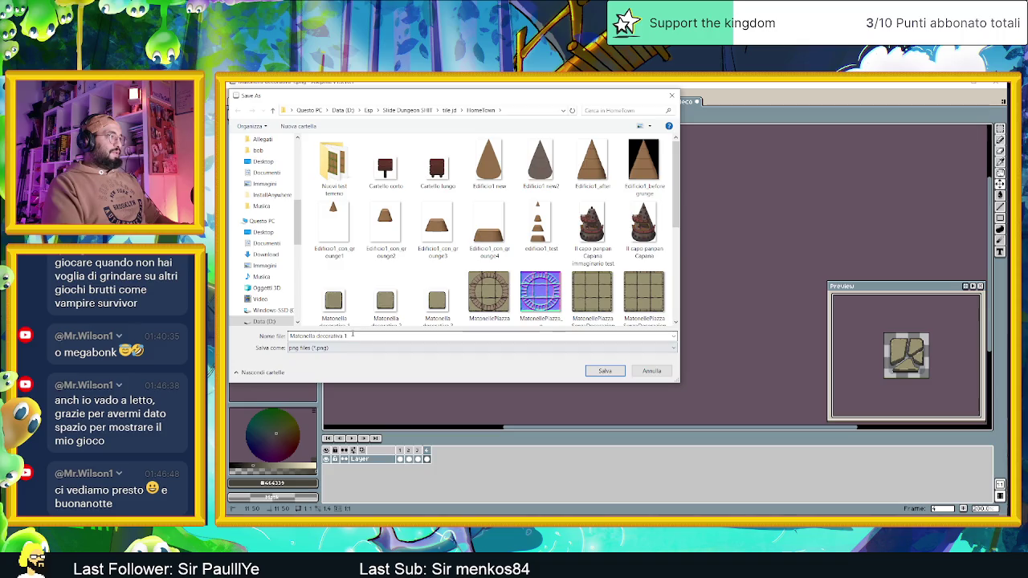
{"action": "double_click", "coordinate": [354, 336]}
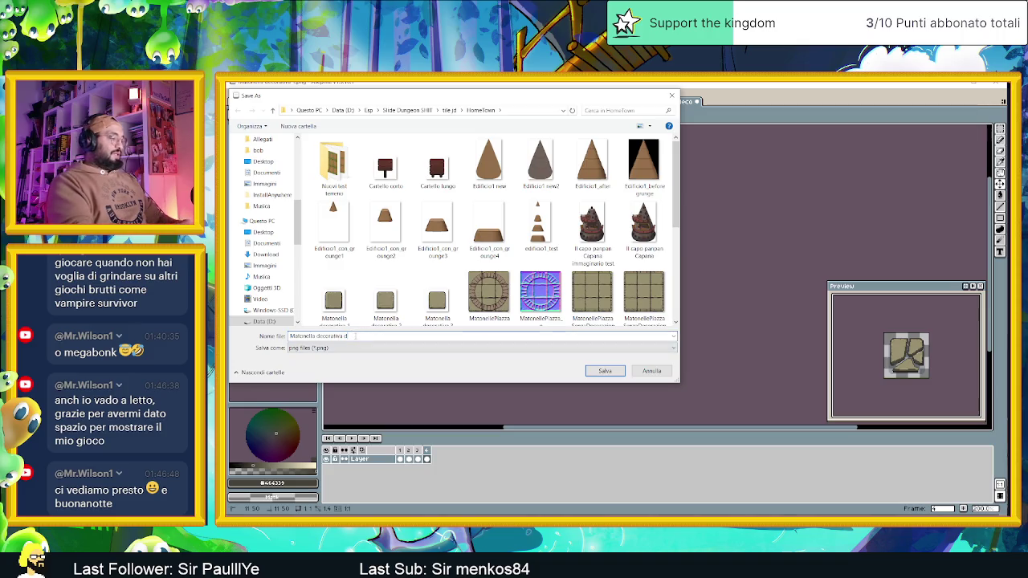
{"action": "type", "text": "dirt"}
{"action": "type", "text": "tta"}
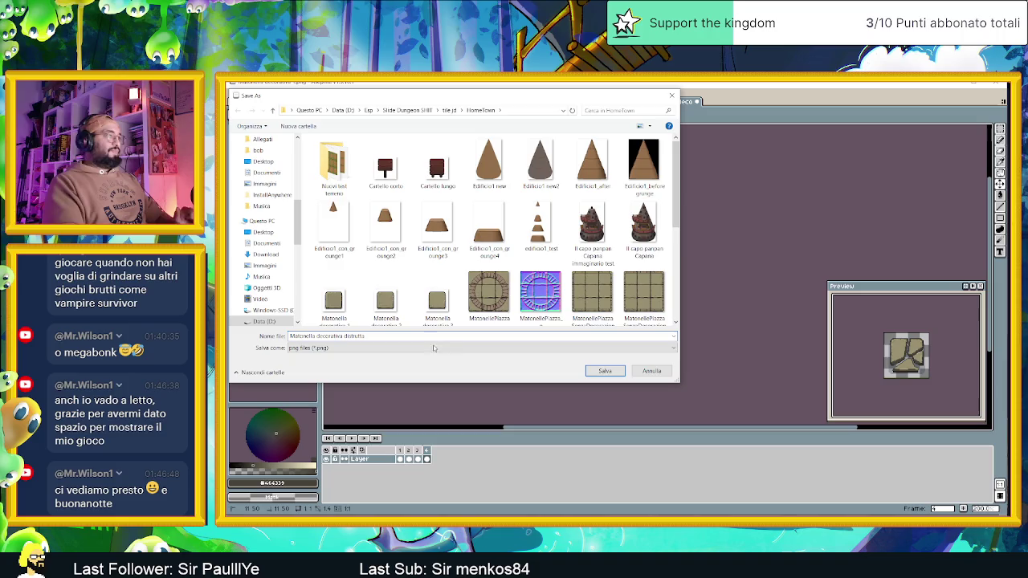
{"action": "left_click", "coordinate": [604, 371]}
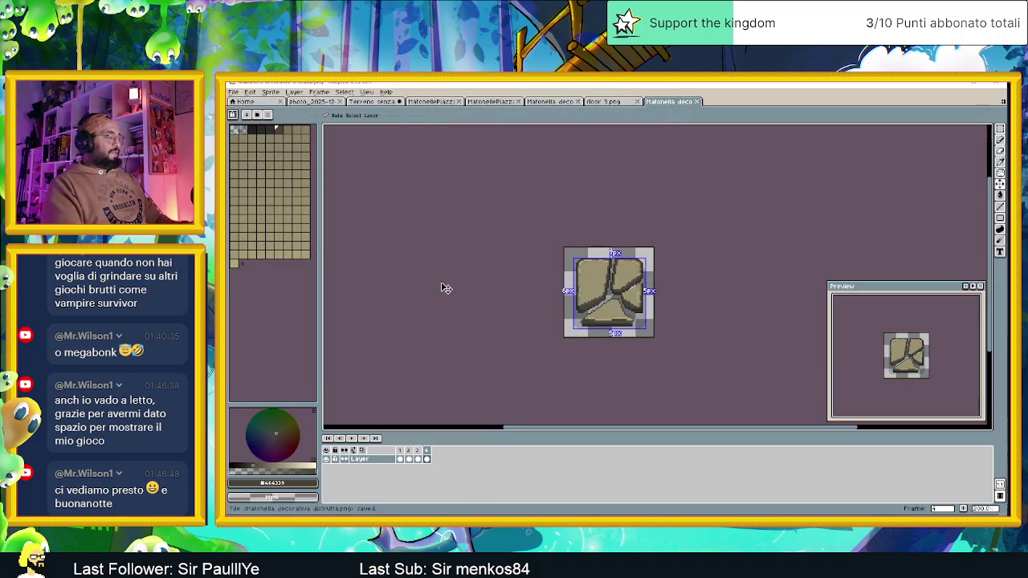
{"action": "key", "text": "ctrl"}
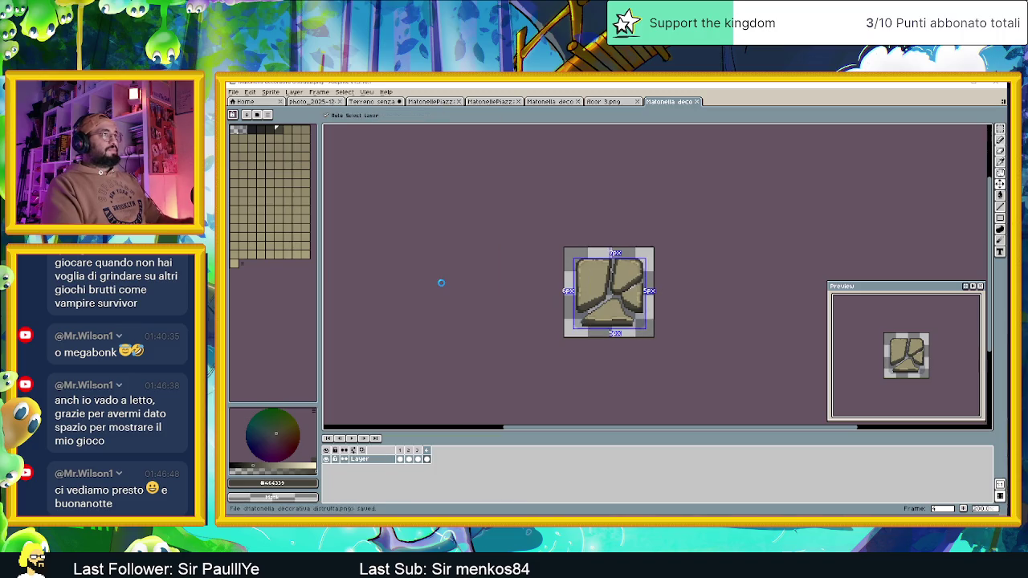
Step: Save another PNG copy of the cracked tile
{"action": "key", "text": "ctrl+shift+s"}
{"action": "left_click", "coordinate": [338, 347]}
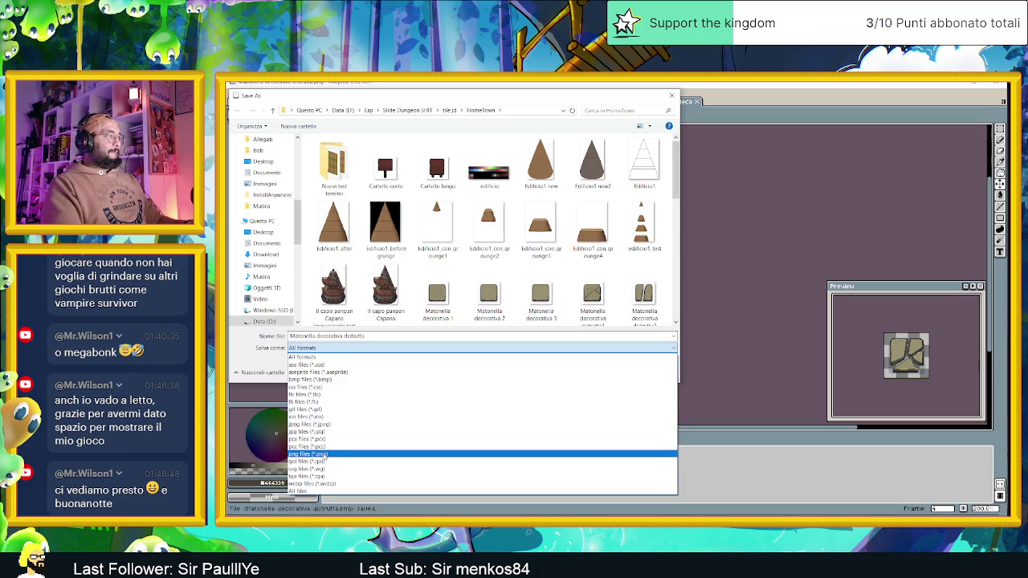
{"action": "left_click", "coordinate": [325, 455]}
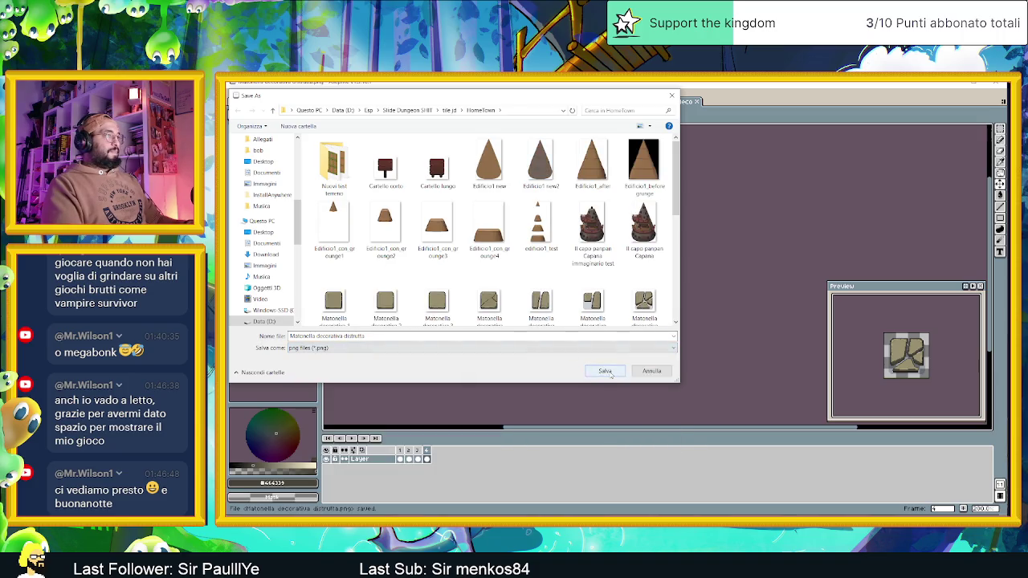
{"action": "left_click", "coordinate": [650, 373]}
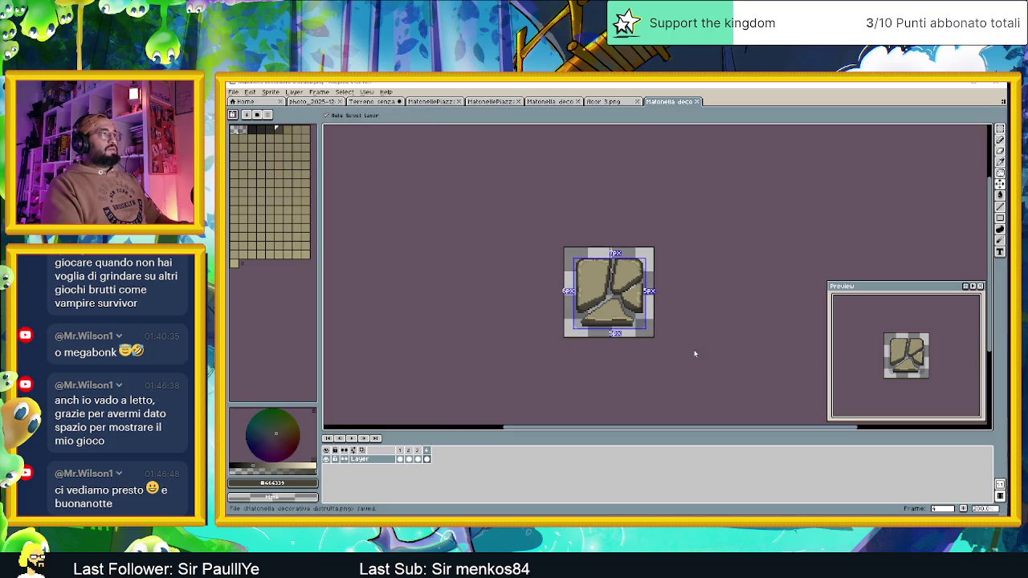
Step: Save the cracked tile as an editable .aseprite file
{"action": "key", "text": "ctrl+shift+s"}
{"action": "left_click", "coordinate": [341, 347]}
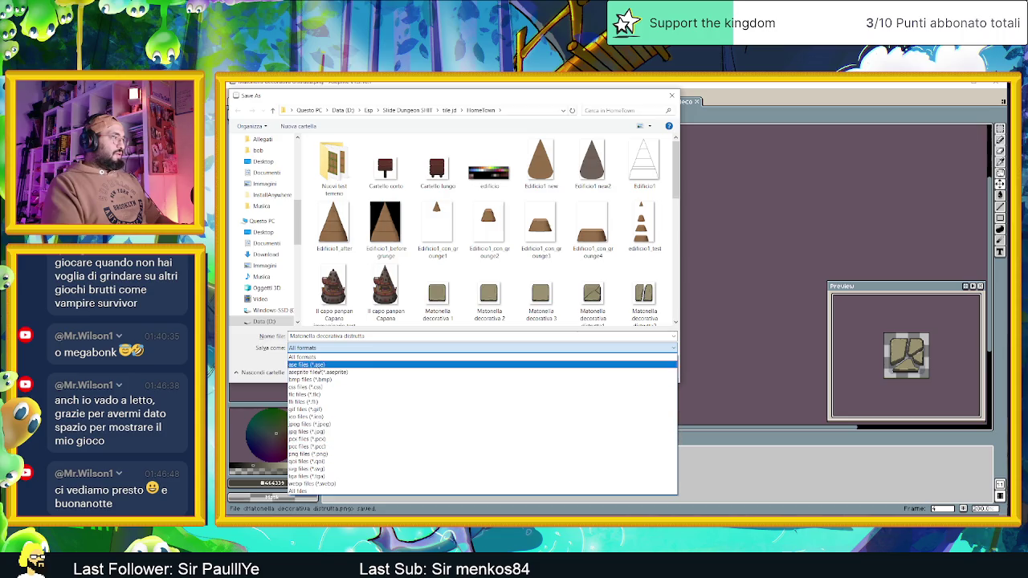
{"action": "left_click", "coordinate": [321, 371]}
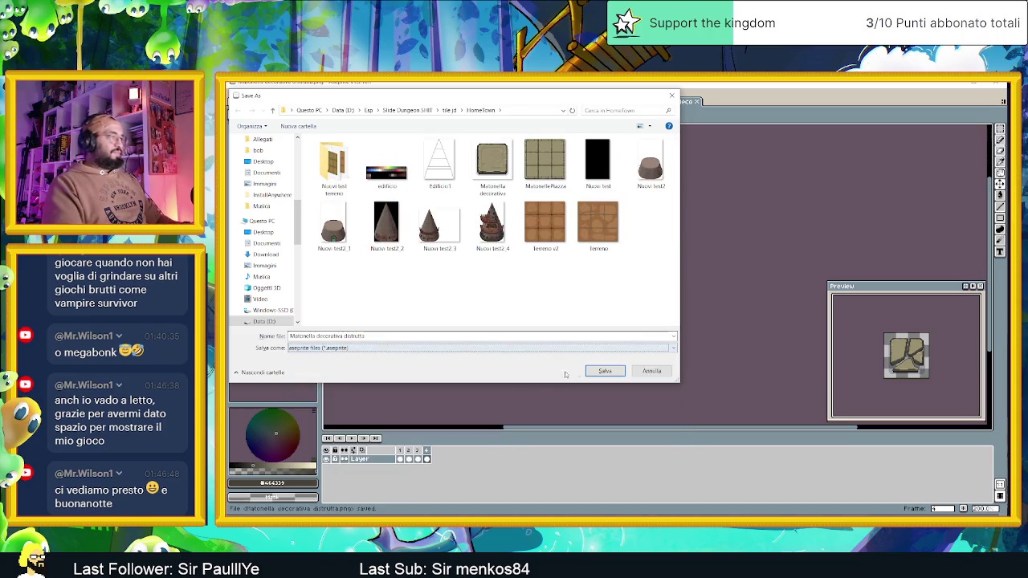
{"action": "left_click", "coordinate": [604, 371]}
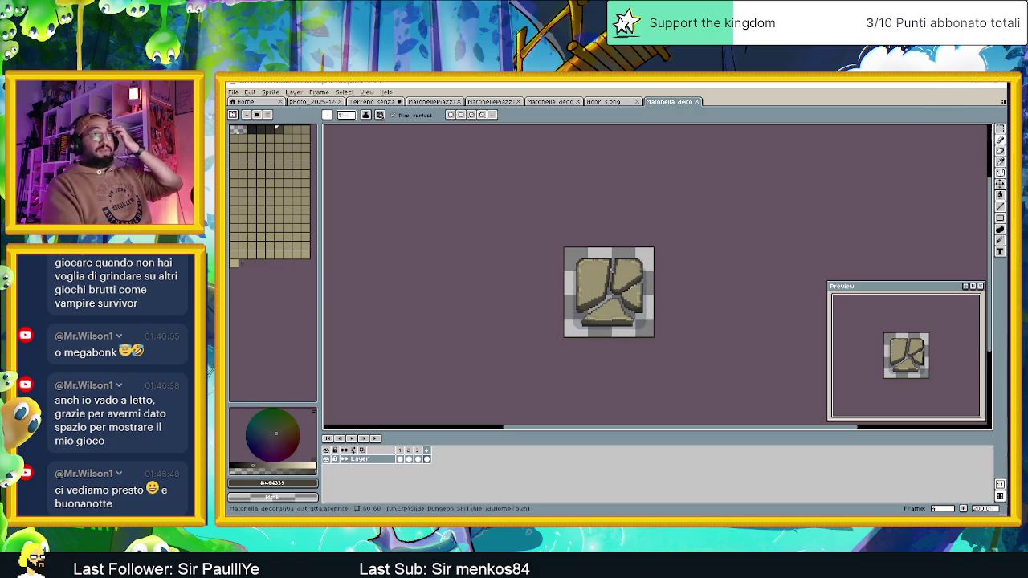
Step: Dismiss the crash message, select the seven Matonella decorativa images and copy them
{"action": "left_click", "coordinate": [973, 82]}
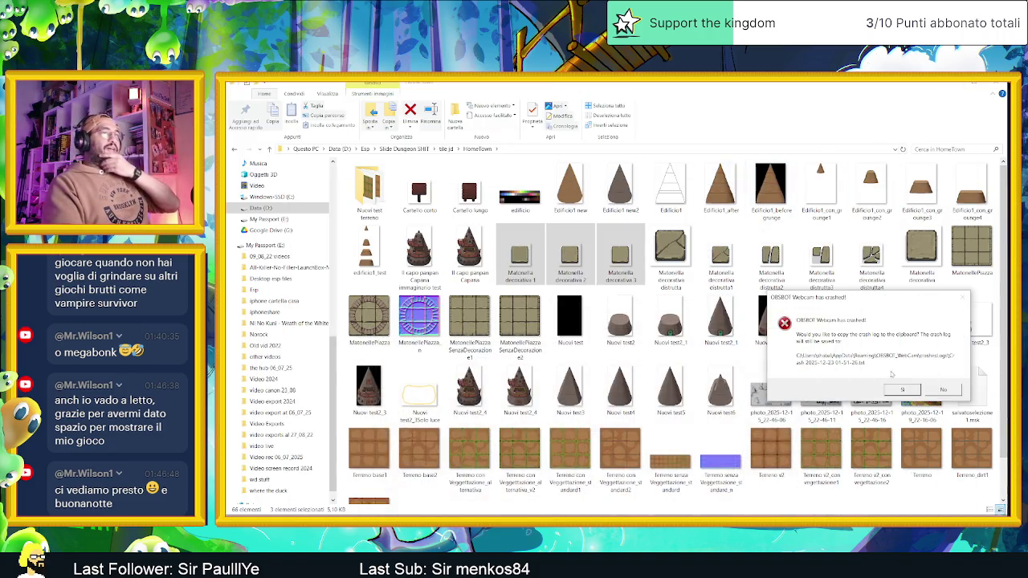
{"action": "left_click", "coordinate": [934, 388]}
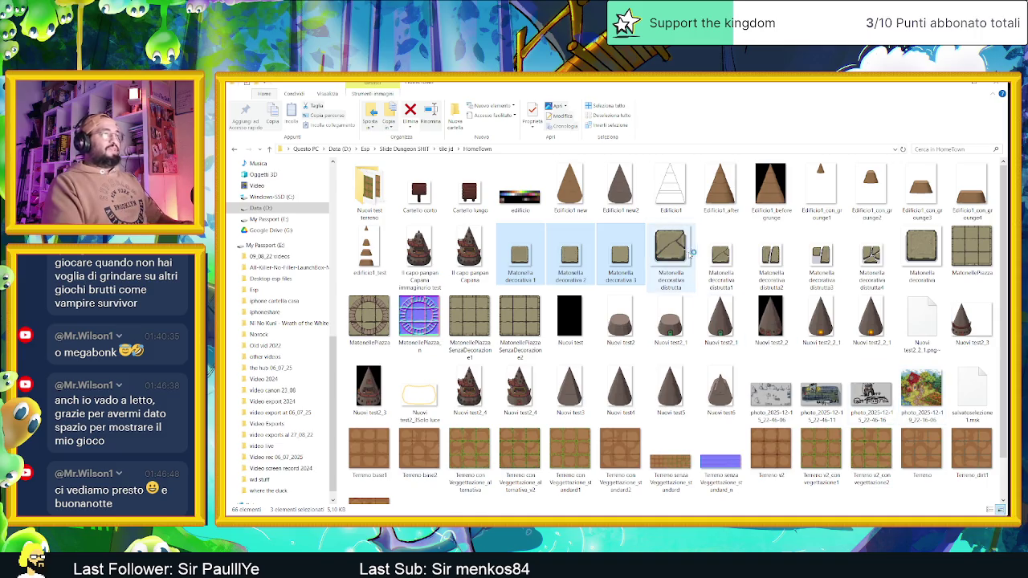
{"action": "left_click", "coordinate": [743, 255]}
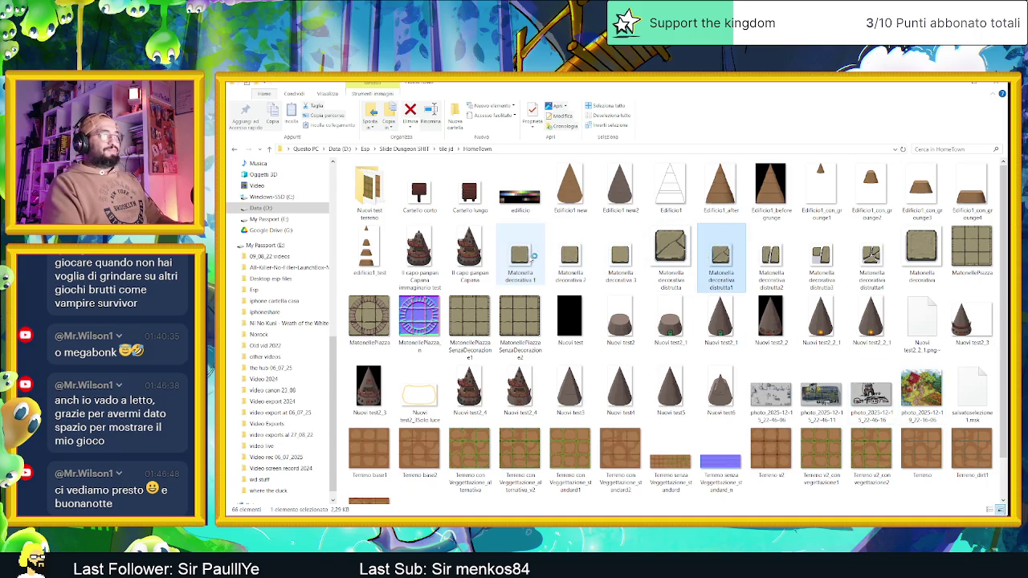
{"action": "left_click", "coordinate": [523, 255]}
{"action": "left_click", "coordinate": [626, 259], "text": "shift"}
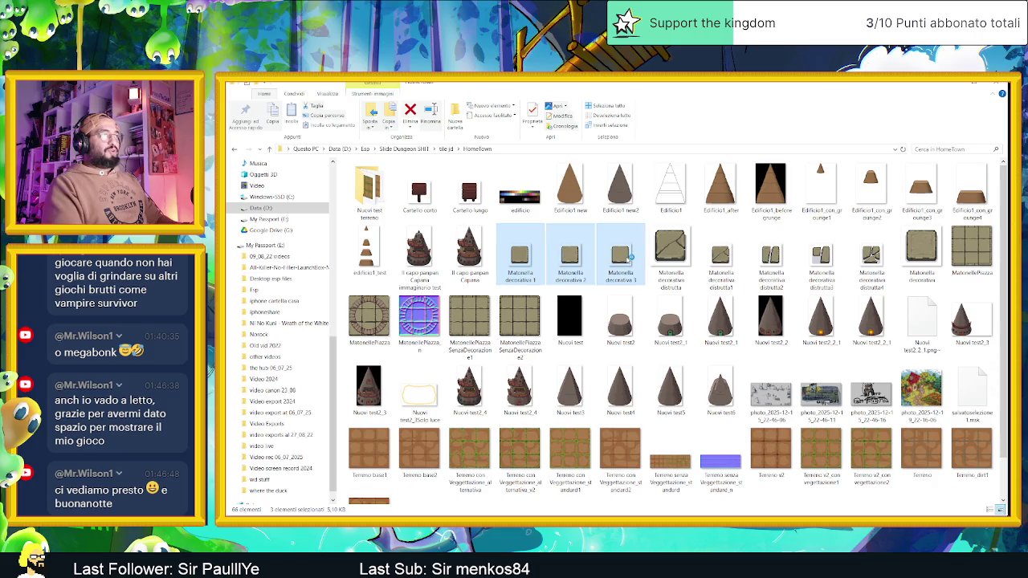
{"action": "left_click", "coordinate": [722, 257], "text": "ctrl"}
{"action": "left_click", "coordinate": [769, 257], "text": "ctrl"}
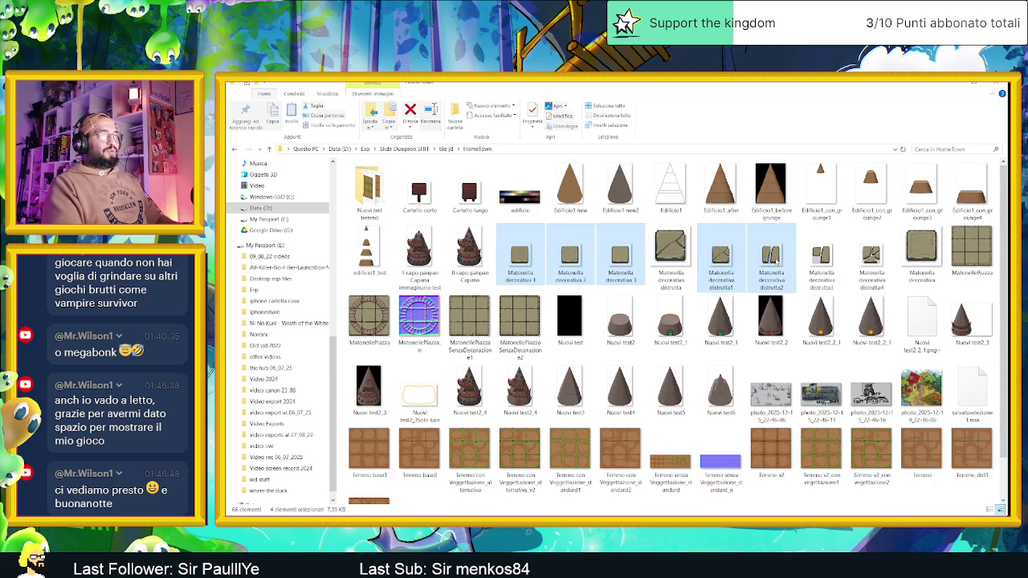
{"action": "left_click", "coordinate": [869, 257], "text": "ctrl"}
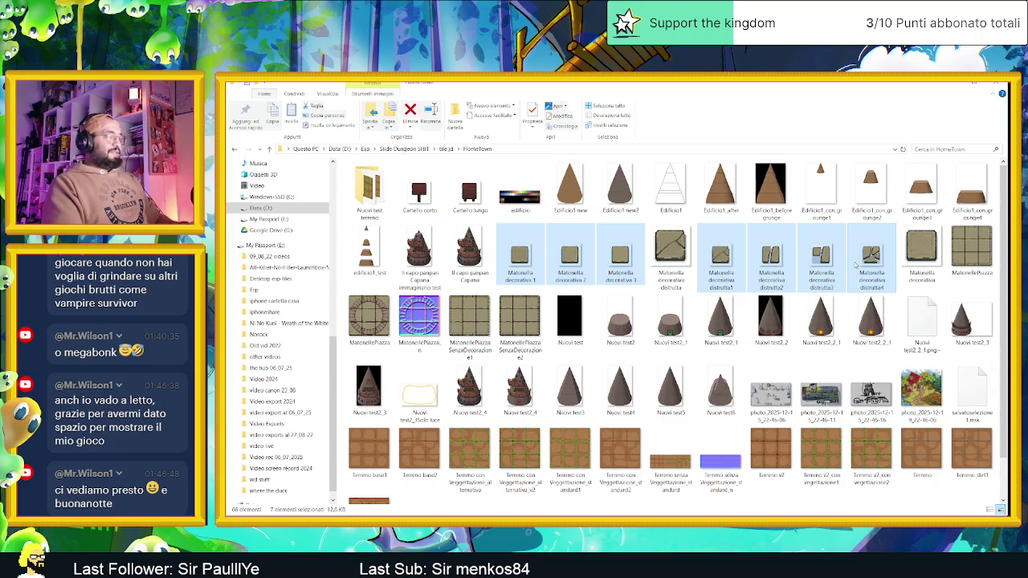
{"action": "key", "text": "ctrl+c"}
Step: Cycle through the open windows, via the Terreno folder, back to Aseprite
{"action": "key", "text": "alt+Tab"}
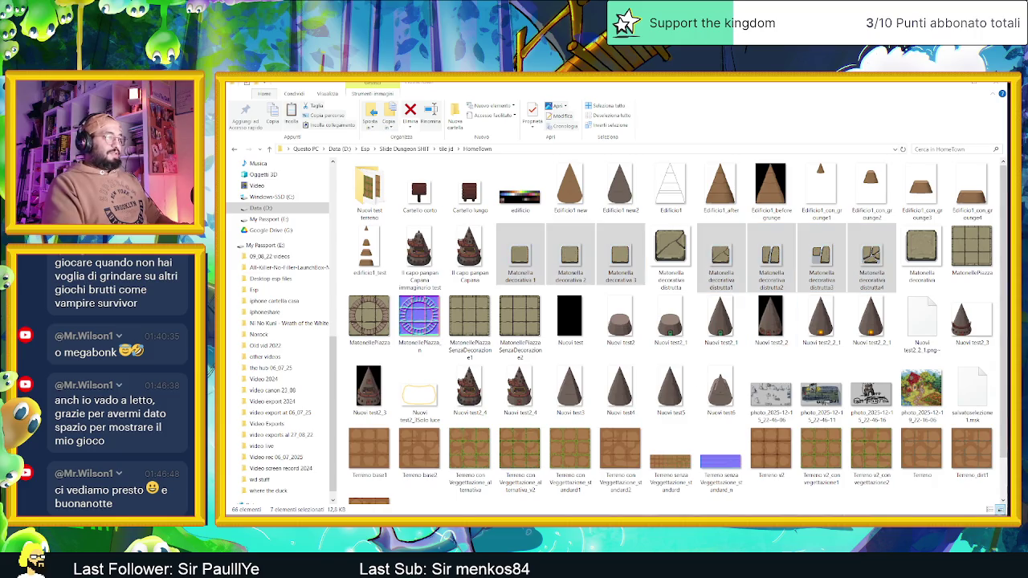
{"action": "key", "text": "alt+Tab"}
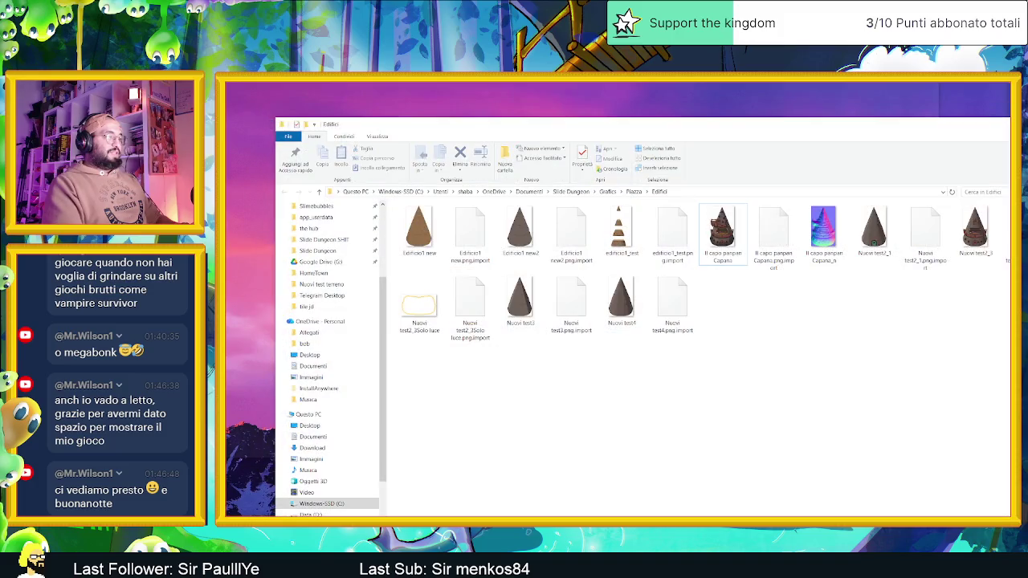
{"action": "key", "text": "alt+Tab"}
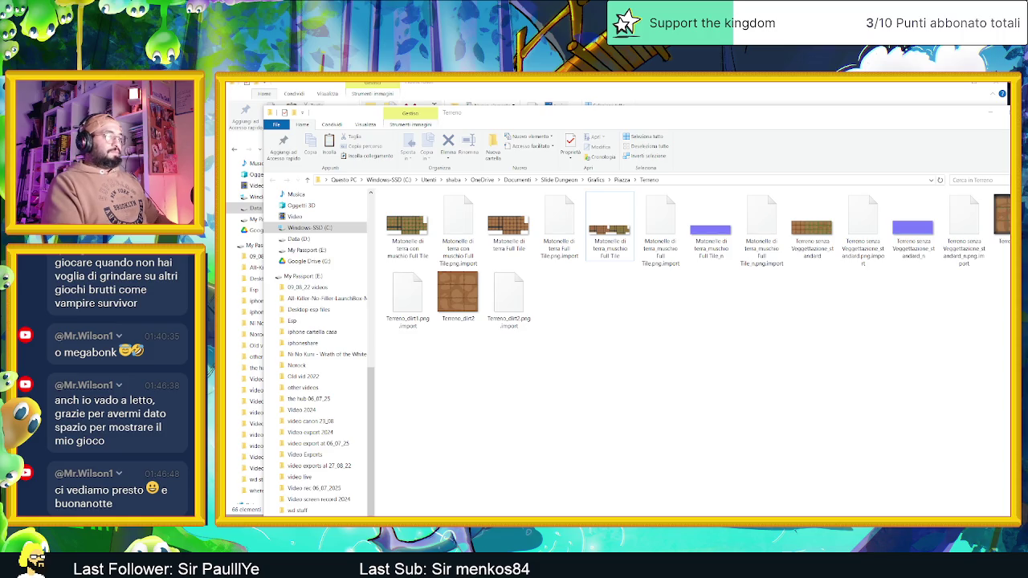
{"action": "key", "text": "alt+Tab"}
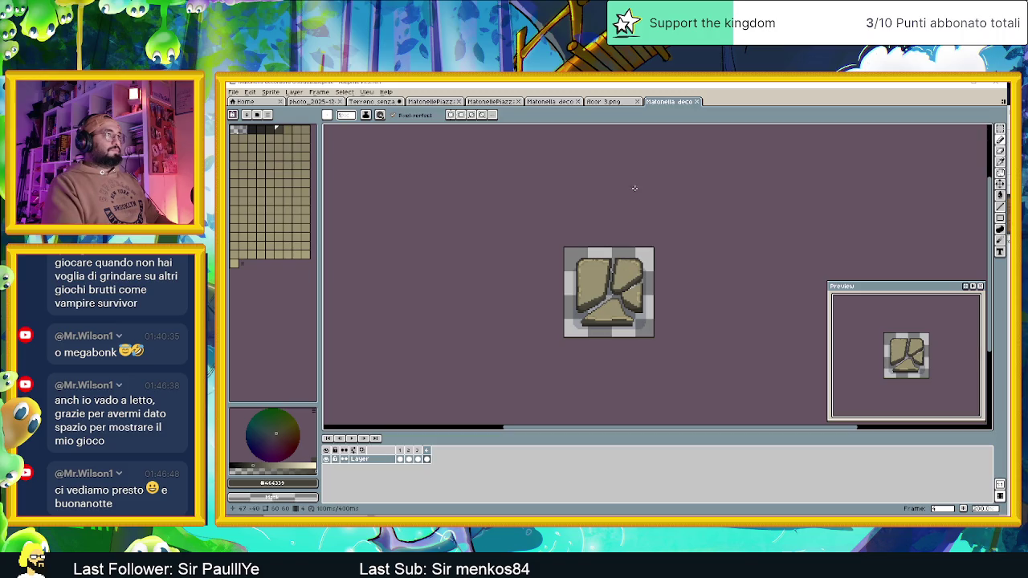
Step: Check the floor 3, plain and cracked decorative tile tabs, then return to the Terreno folder
{"action": "left_click", "coordinate": [614, 105]}
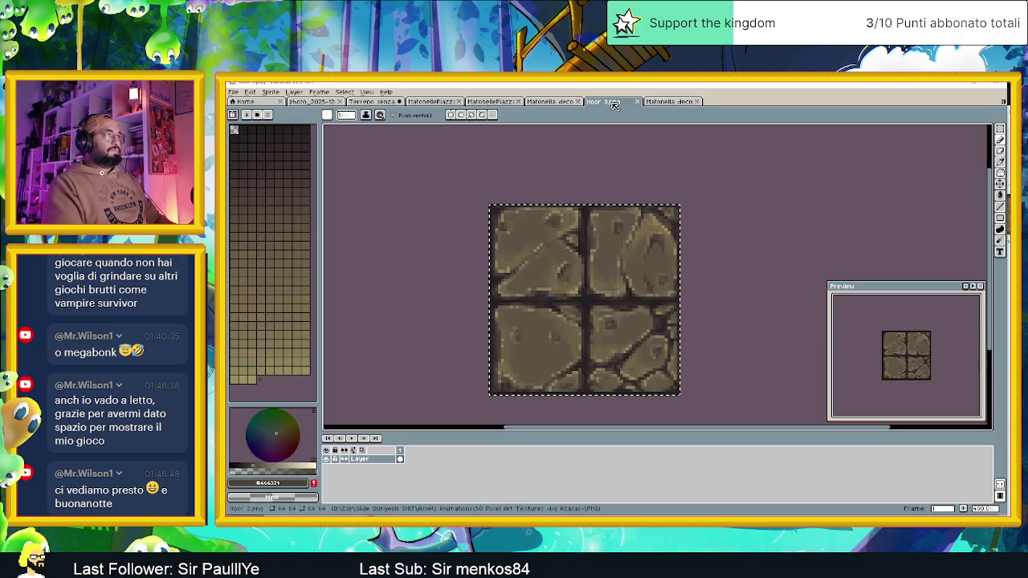
{"action": "left_click", "coordinate": [557, 103]}
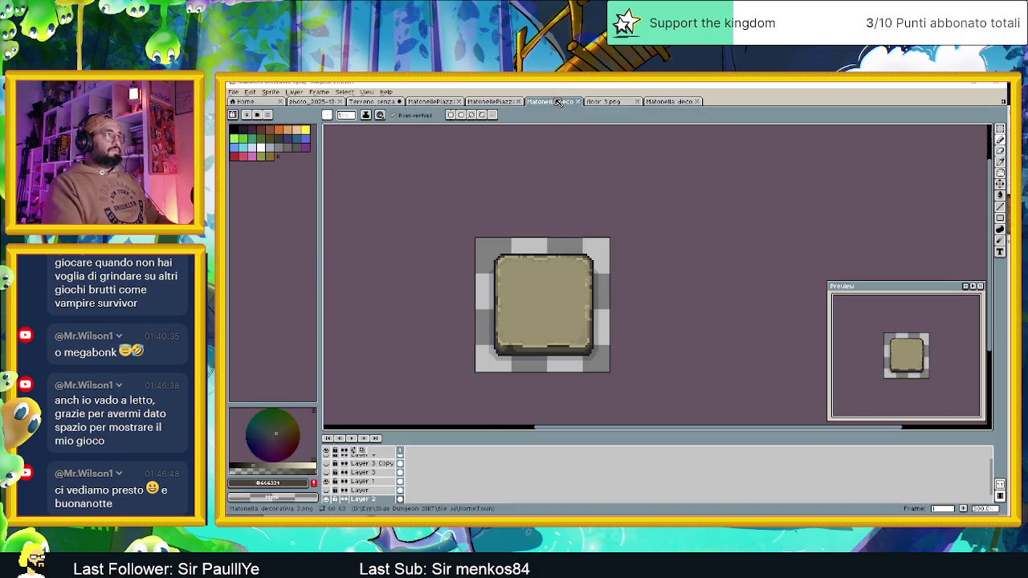
{"action": "left_click", "coordinate": [670, 101]}
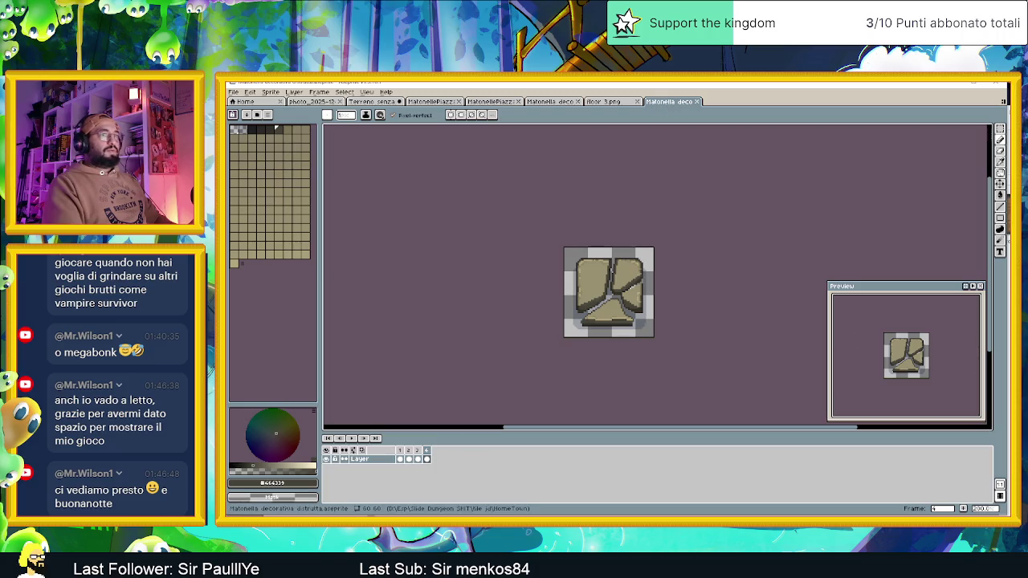
{"action": "key", "text": "alt+Tab"}
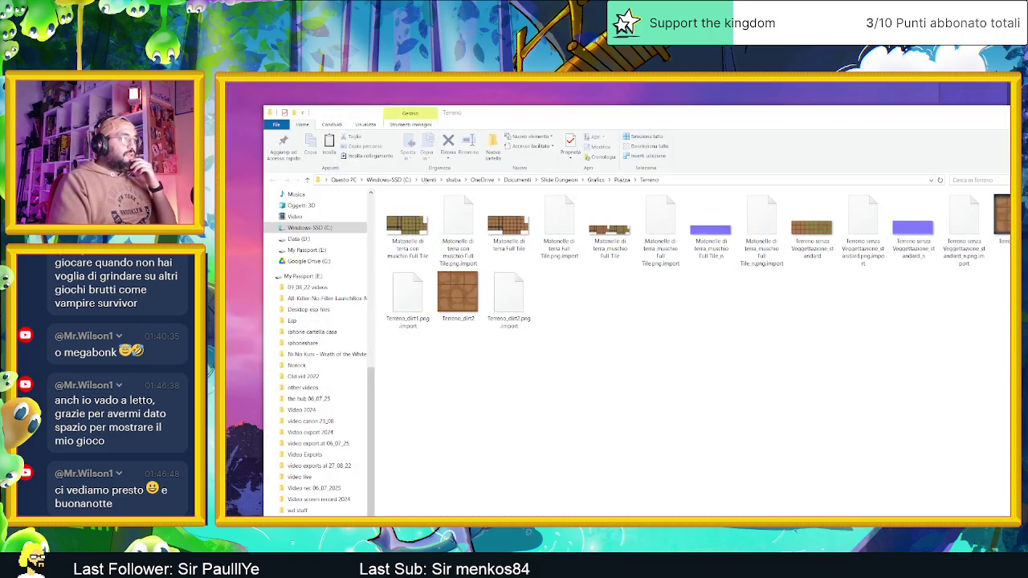
Step: In HomeTown, select only Matonella decorativa 1, 2 and 3 to open in Aseprite
{"action": "key", "text": "alt+Tab"}
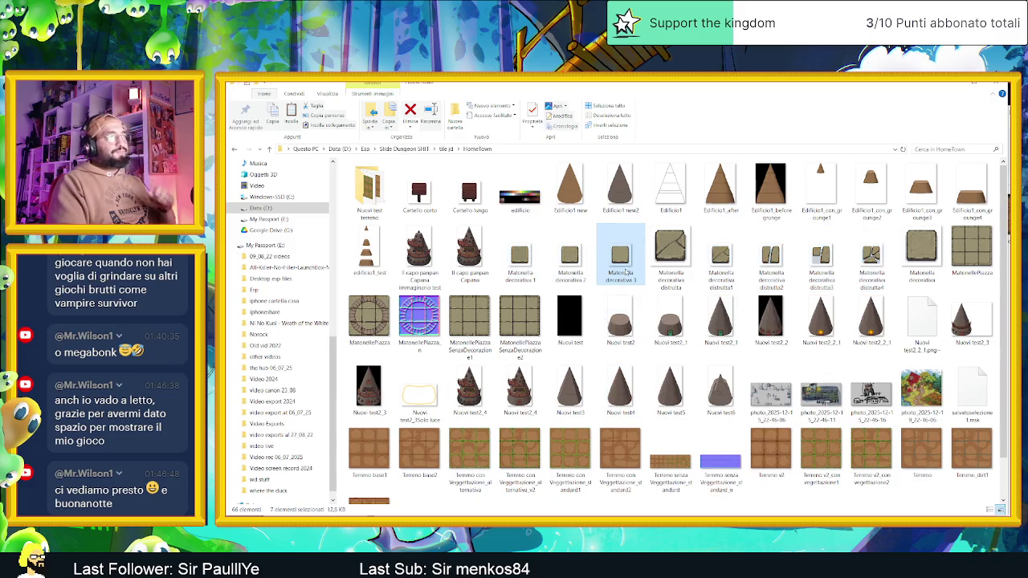
{"action": "left_click", "coordinate": [625, 273]}
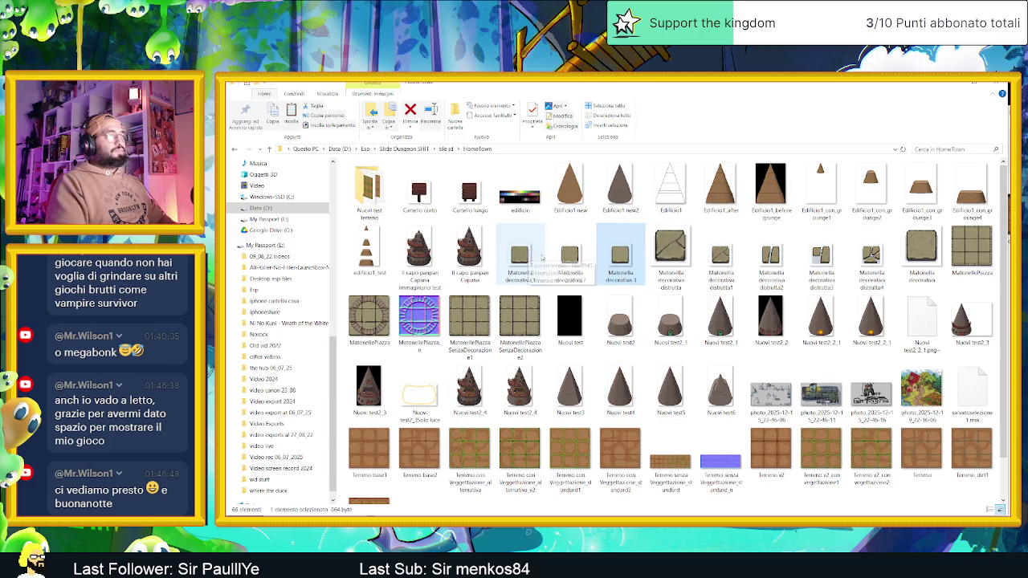
{"action": "left_click", "coordinate": [524, 257]}
{"action": "left_click", "coordinate": [570, 256], "text": "ctrl"}
{"action": "left_click", "coordinate": [610, 255], "text": "ctrl"}
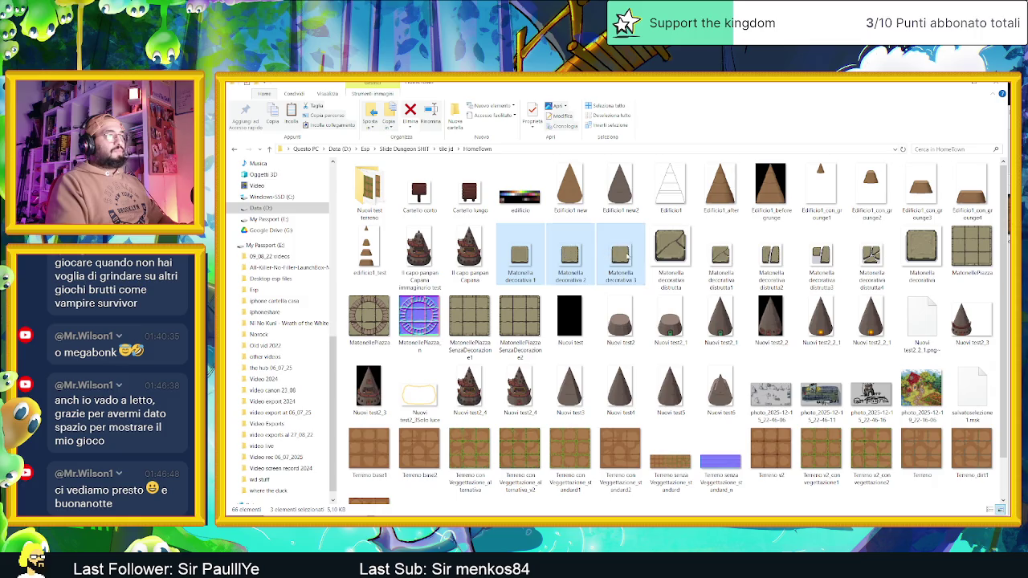
{"action": "key", "text": "alt+Tab"}
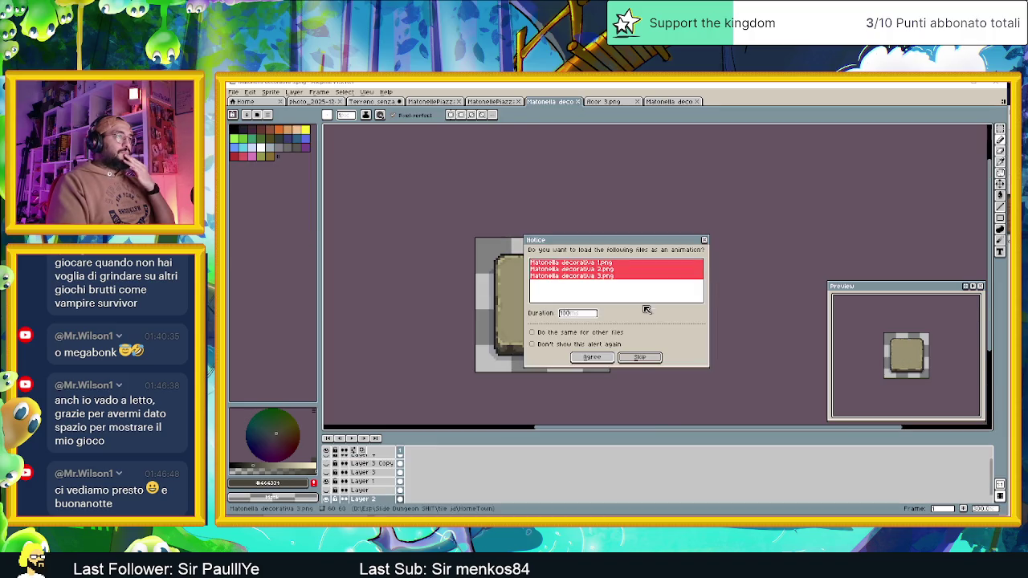
Step: Load the three plain tiles as animation frames and paste them after the cracked frames
{"action": "left_click", "coordinate": [640, 358]}
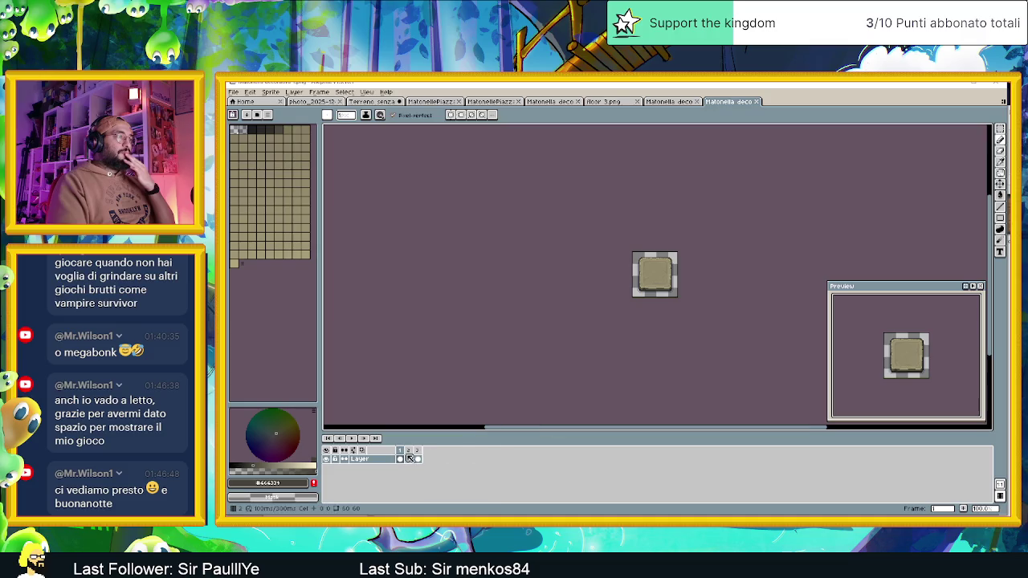
{"action": "left_click_drag", "start_coordinate": [400, 458], "coordinate": [417, 458]}
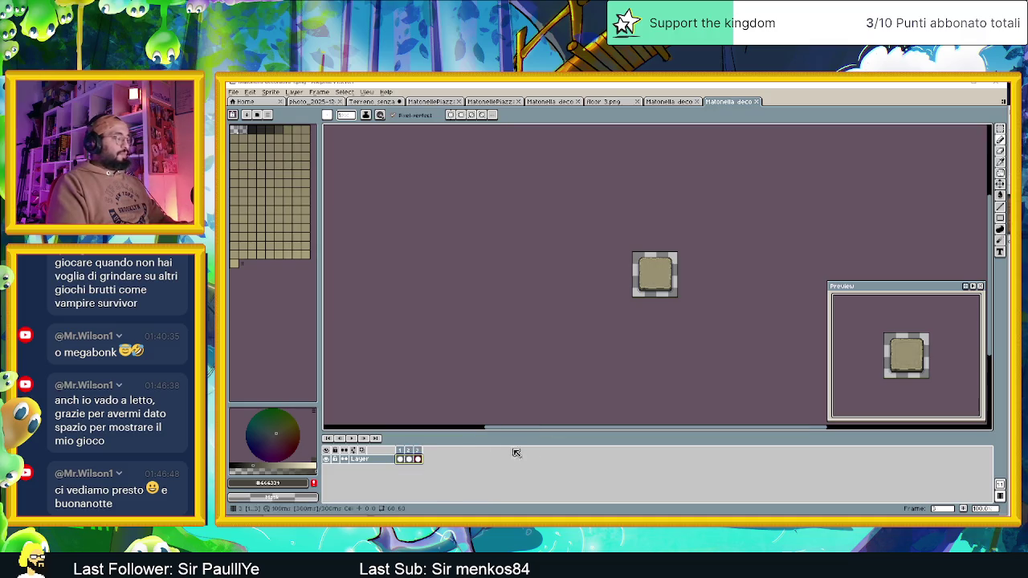
{"action": "left_click", "coordinate": [667, 102]}
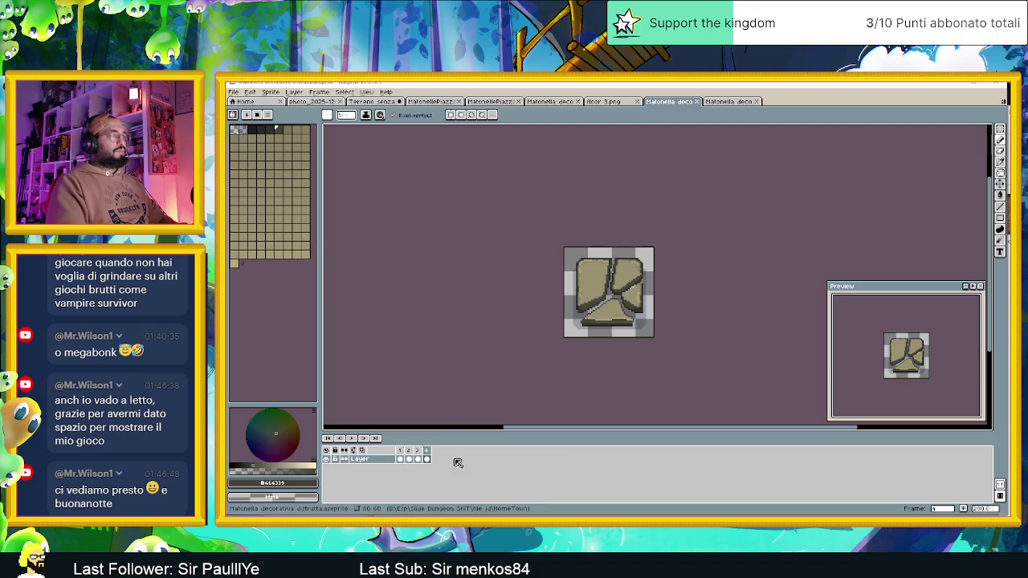
{"action": "right_click", "coordinate": [445, 461]}
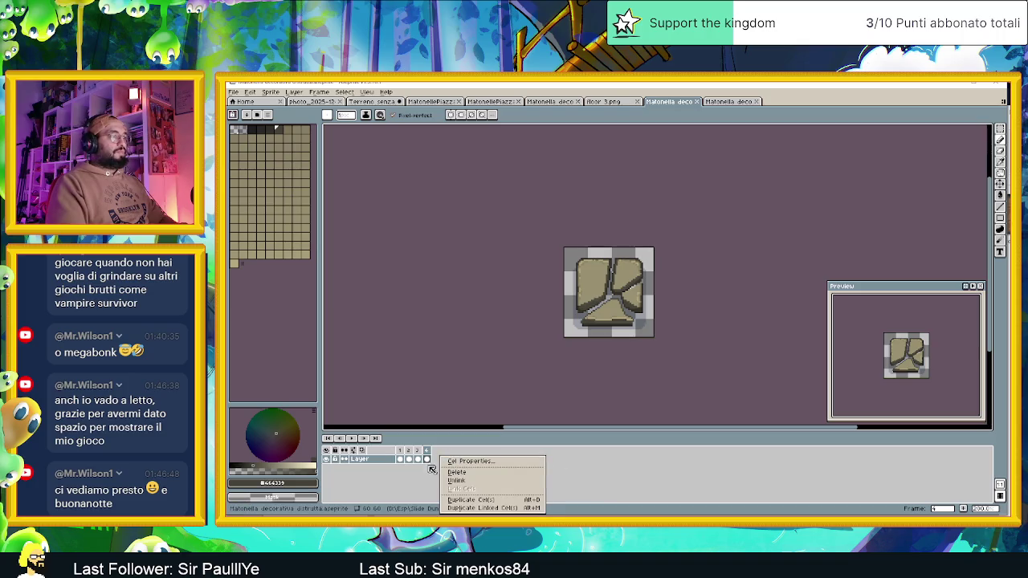
{"action": "key", "text": "Escape"}
{"action": "left_click", "coordinate": [964, 509]}
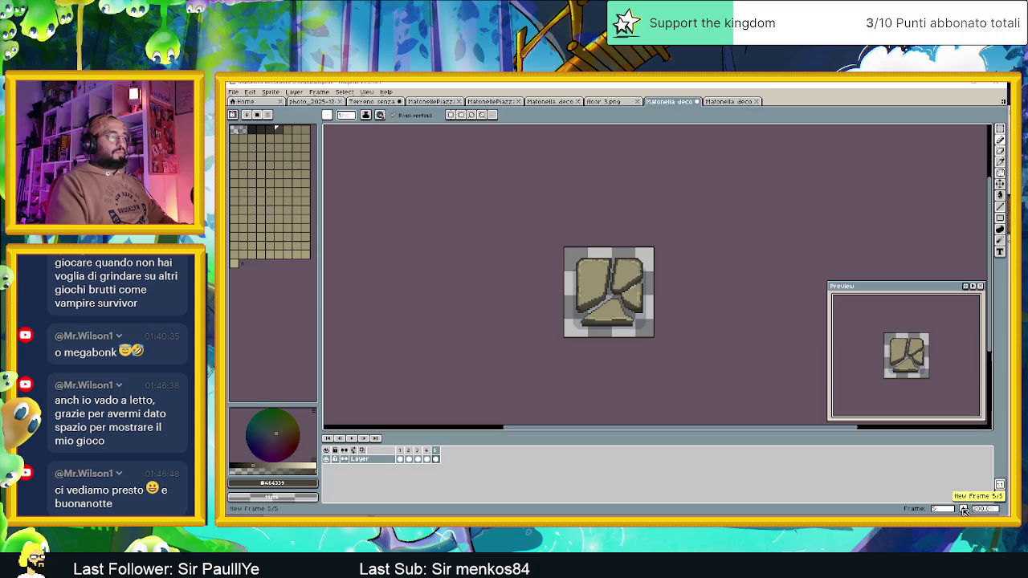
{"action": "left_click", "coordinate": [963, 509]}
{"action": "left_click", "coordinate": [963, 508]}
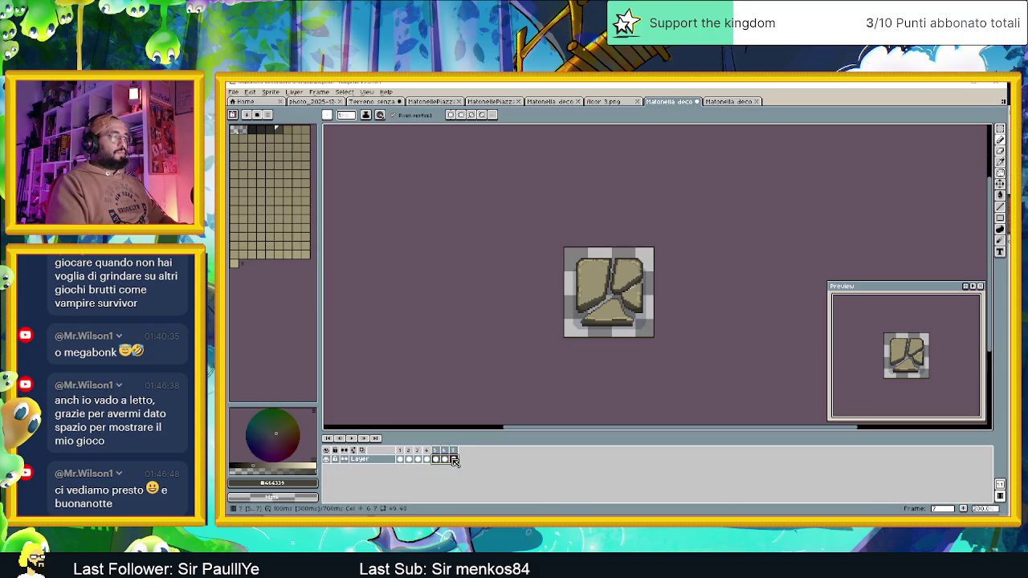
{"action": "key", "text": "alt+n"}
{"action": "key", "text": "alt+n"}
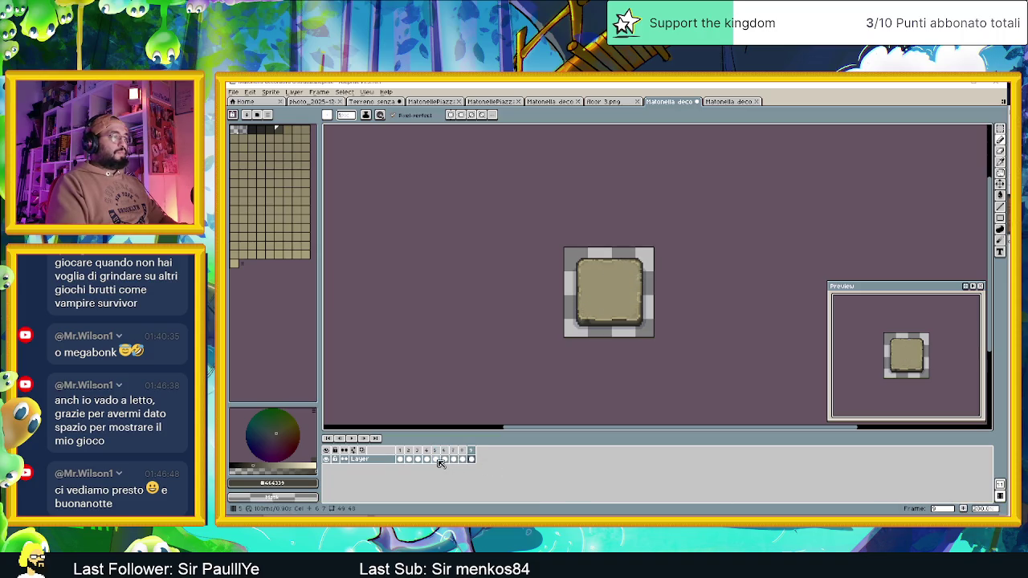
Step: Delete the two leftover empty frames, 5 and 6
{"action": "left_click", "coordinate": [436, 459]}
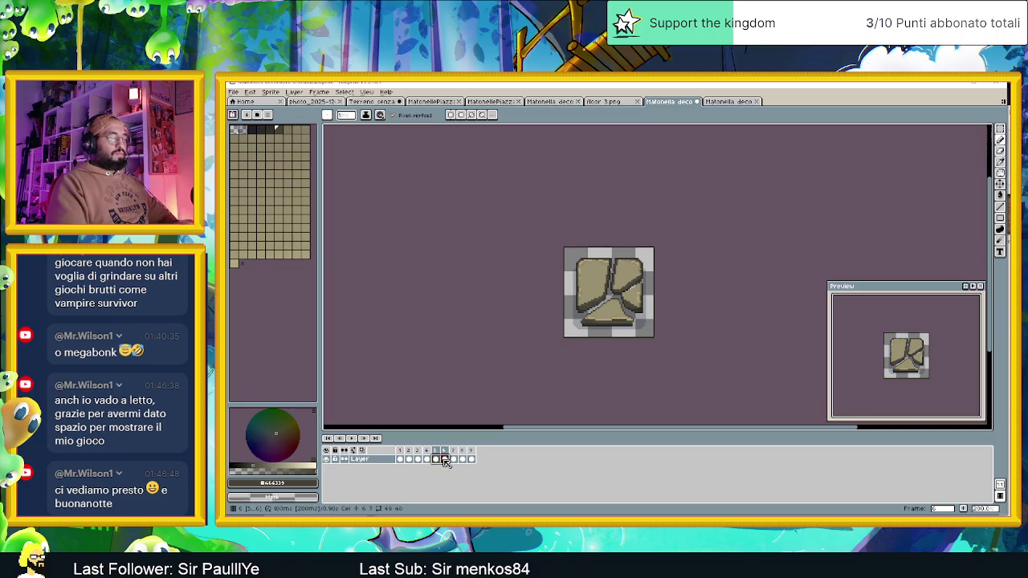
{"action": "left_click_drag", "start_coordinate": [438, 460], "coordinate": [444, 460]}
{"action": "left_click", "coordinate": [454, 459]}
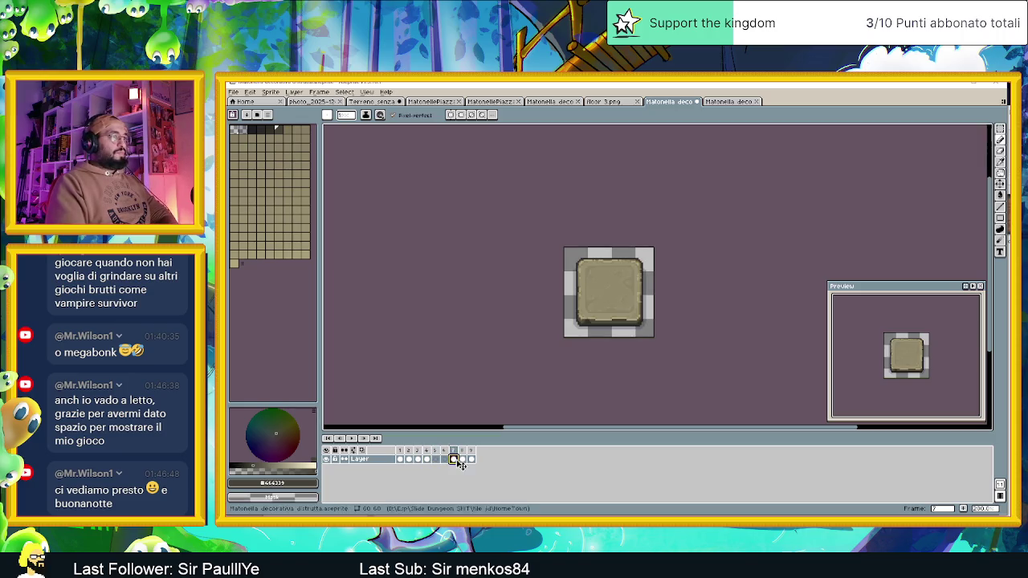
{"action": "left_click", "coordinate": [464, 459]}
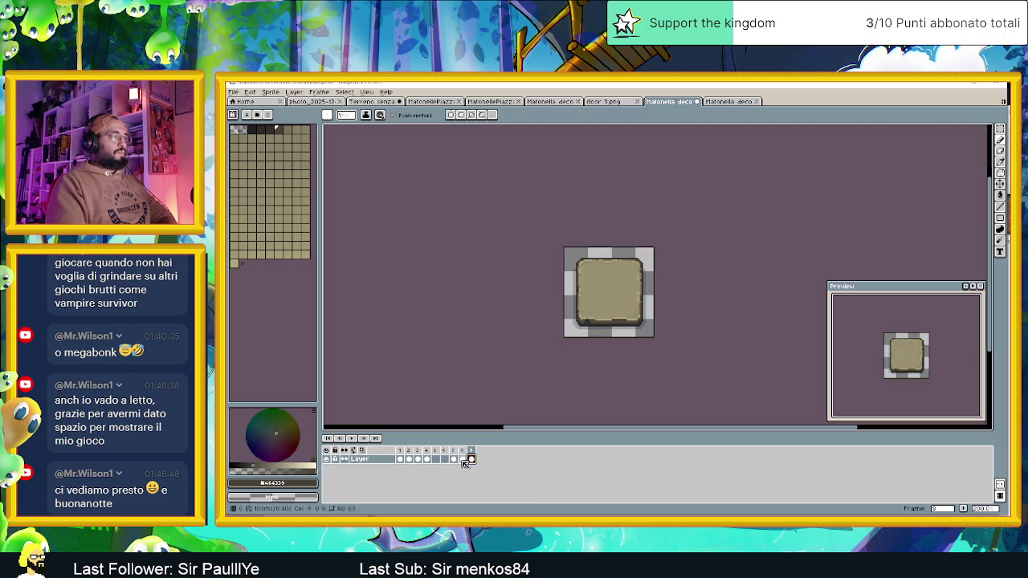
{"action": "left_click", "coordinate": [444, 459]}
{"action": "left_click", "coordinate": [426, 459]}
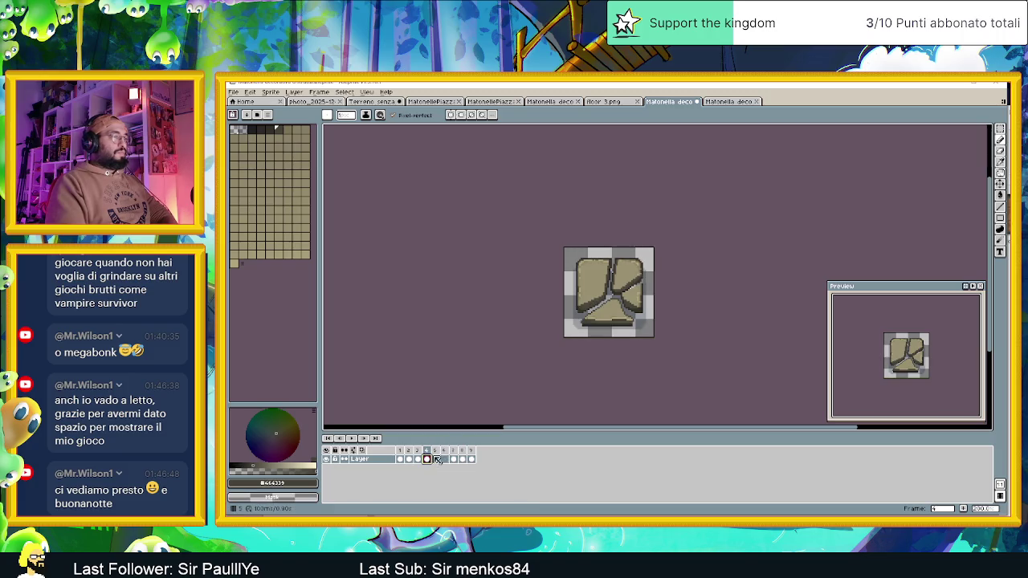
{"action": "left_click", "coordinate": [436, 459]}
{"action": "key", "text": "alt+BackSpace"}
{"action": "key", "text": "alt+BackSpace"}
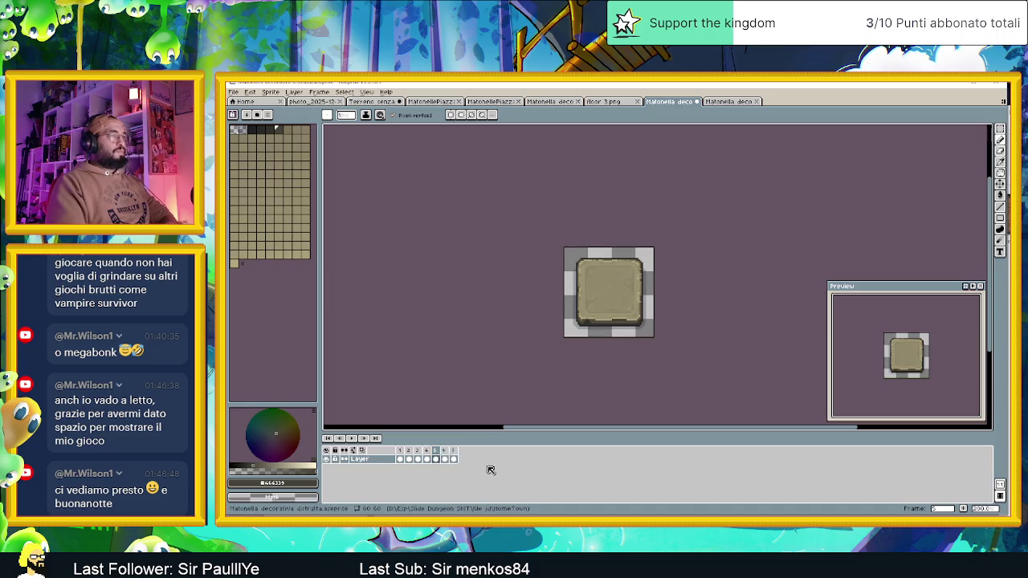
Step: Select the whole sprite and save it
{"action": "key", "text": "ctrl+a"}
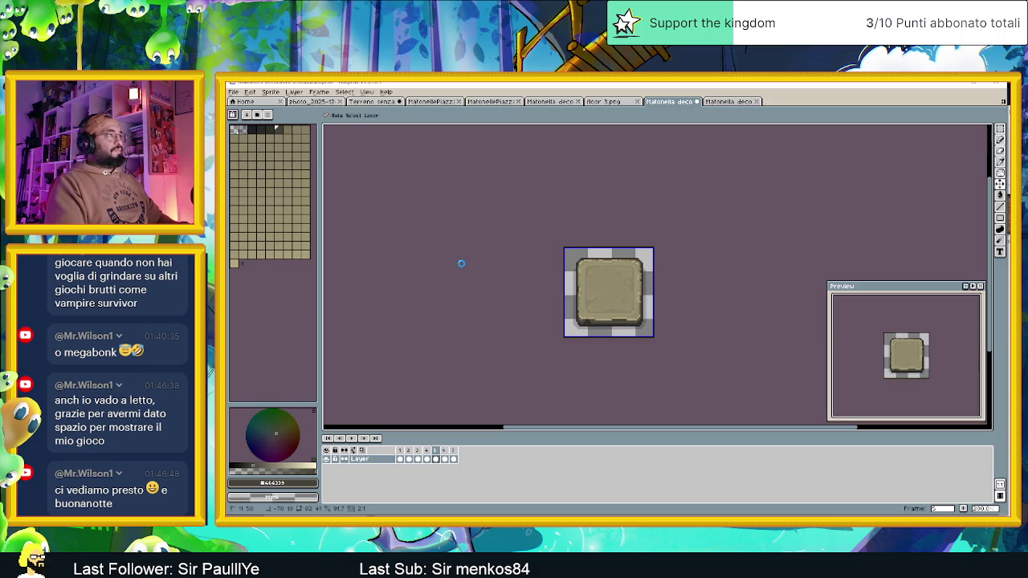
{"action": "key", "text": "ctrl+shift+s"}
{"action": "left_click", "coordinate": [633, 367]}
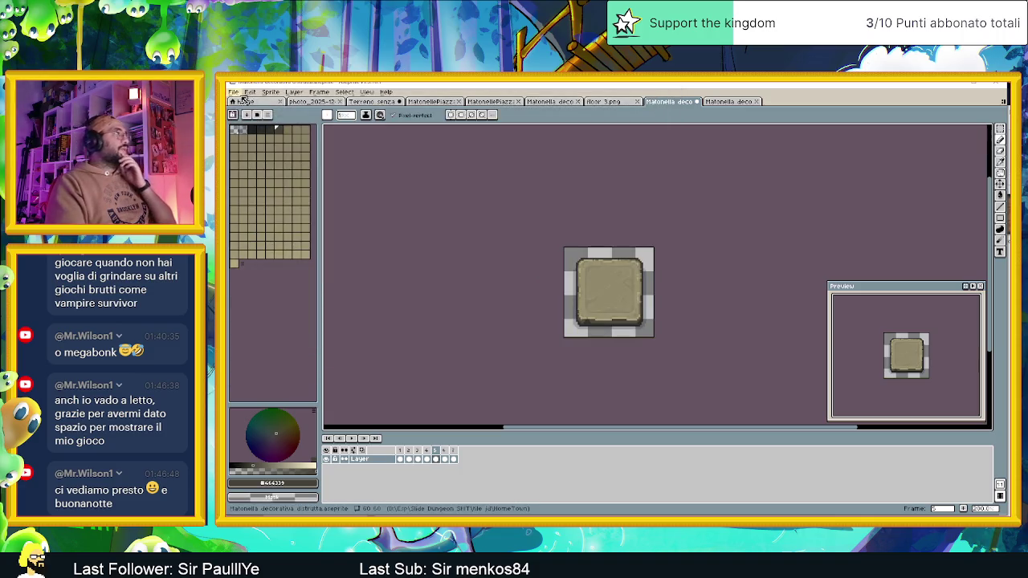
Step: Generate a By Rows sprite sheet of the tile frames with Export Sprite Sheet
{"action": "left_click", "coordinate": [233, 92]}
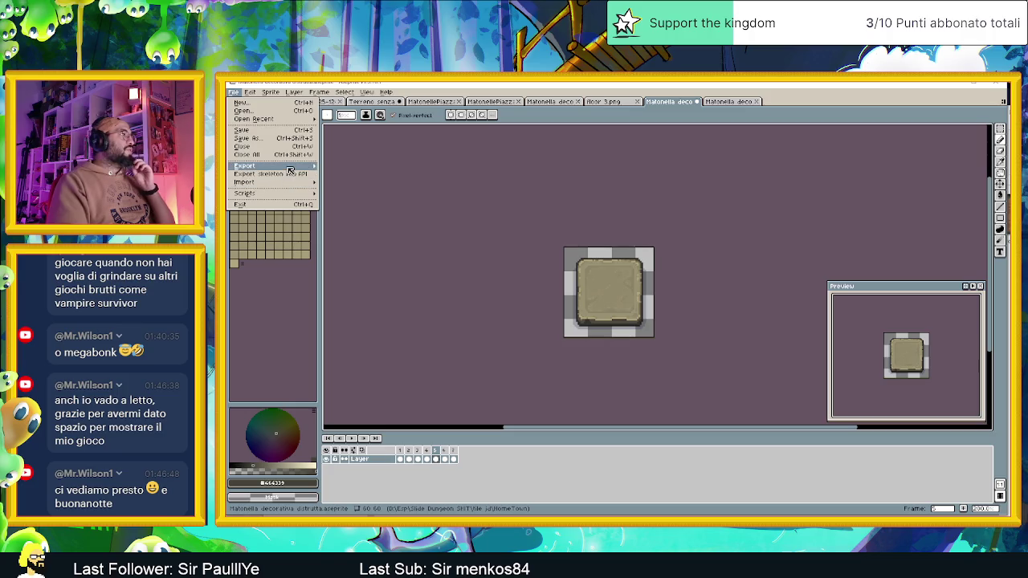
{"action": "mouse_move", "coordinate": [289, 167]}
{"action": "left_click", "coordinate": [381, 184]}
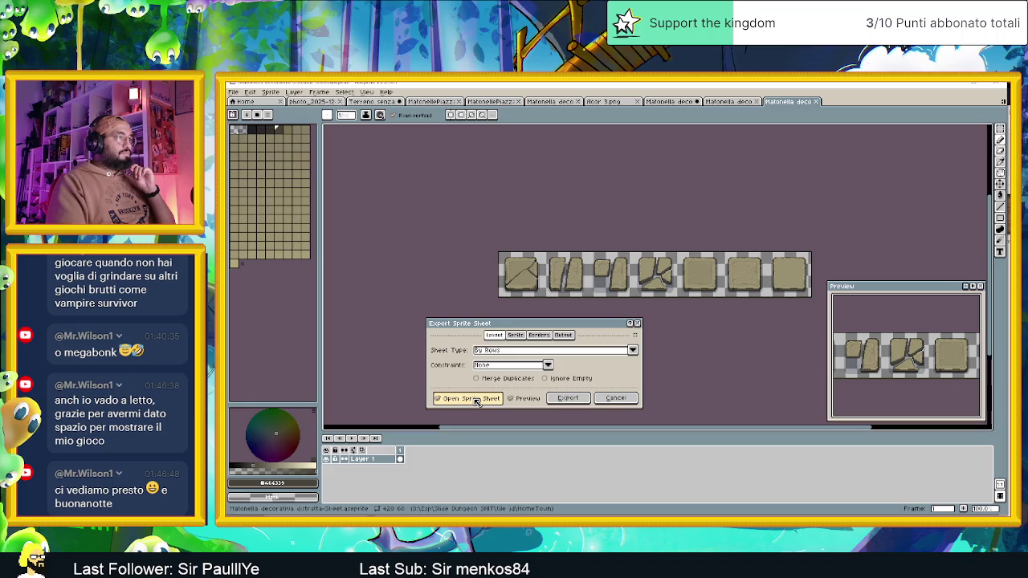
{"action": "left_click", "coordinate": [576, 403]}
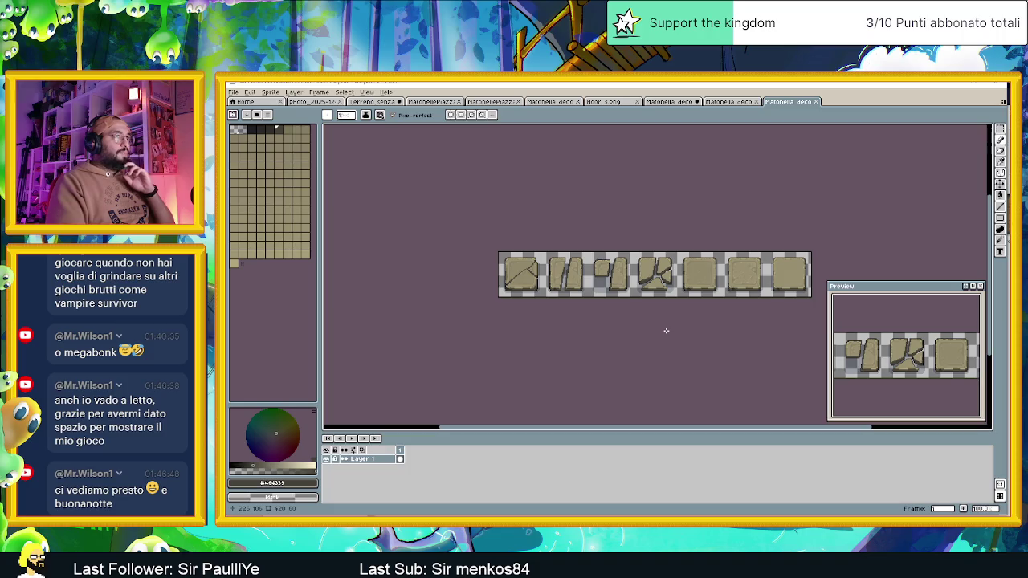
{"action": "left_click", "coordinate": [952, 83]}
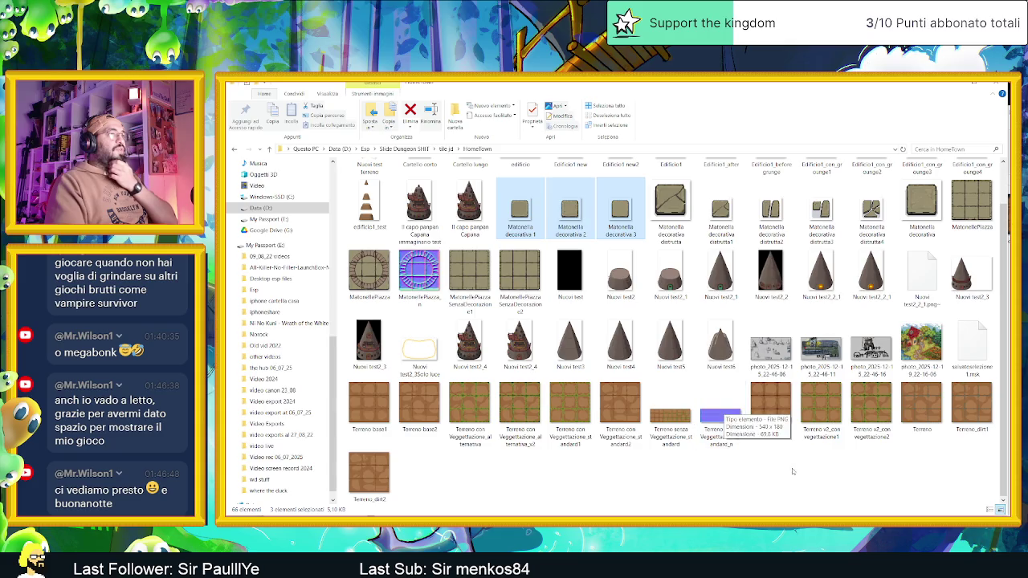
Step: Deselect the files, refresh the HomeTown folder view, and return to Aseprite
{"action": "left_click", "coordinate": [796, 470]}
{"action": "scroll", "coordinate": [785, 463], "scroll_direction": "down", "scroll_amount": 1}
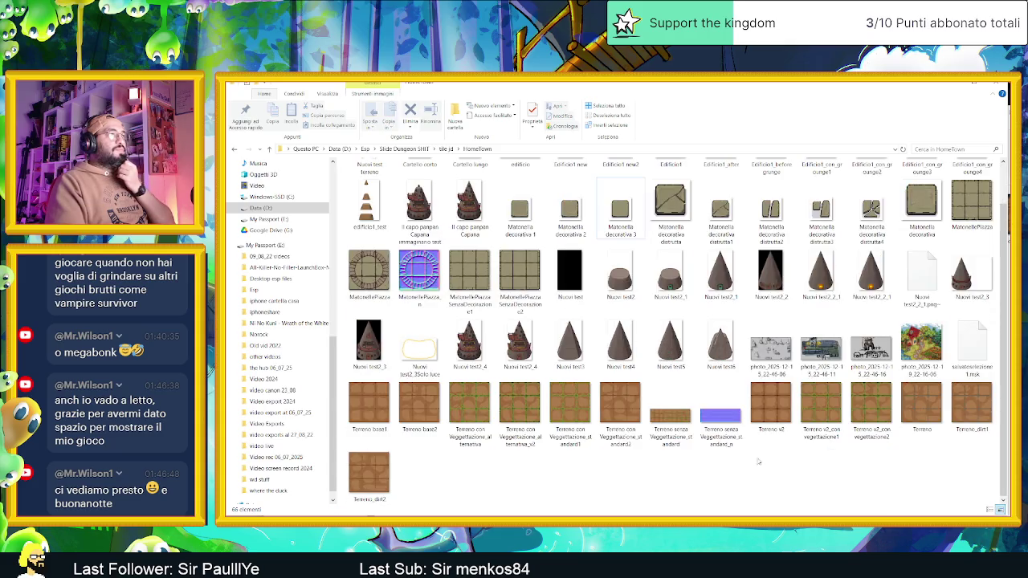
{"action": "right_click", "coordinate": [630, 456]}
{"action": "left_click", "coordinate": [656, 319]}
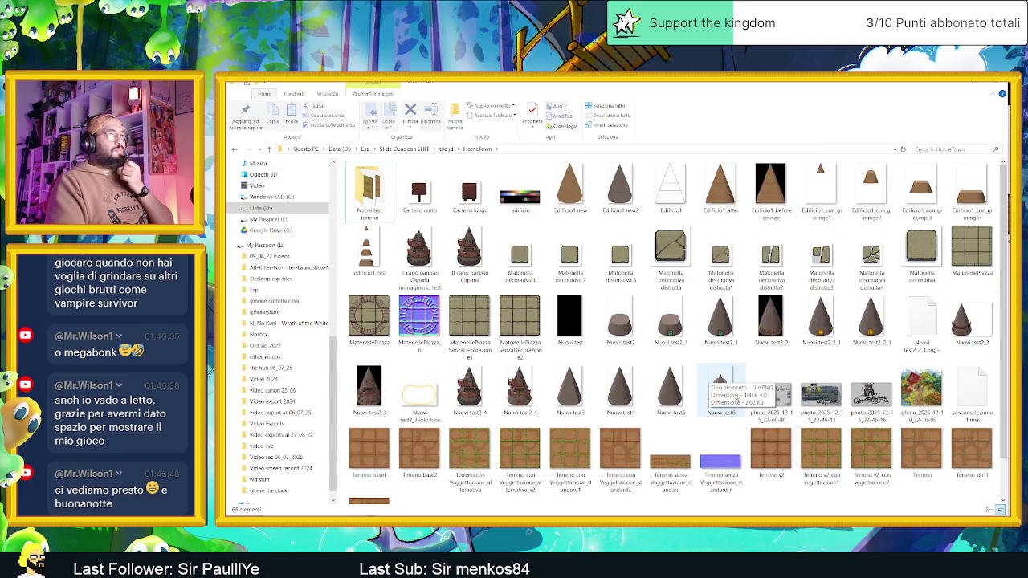
{"action": "scroll", "coordinate": [735, 393], "scroll_direction": "down", "scroll_amount": 1}
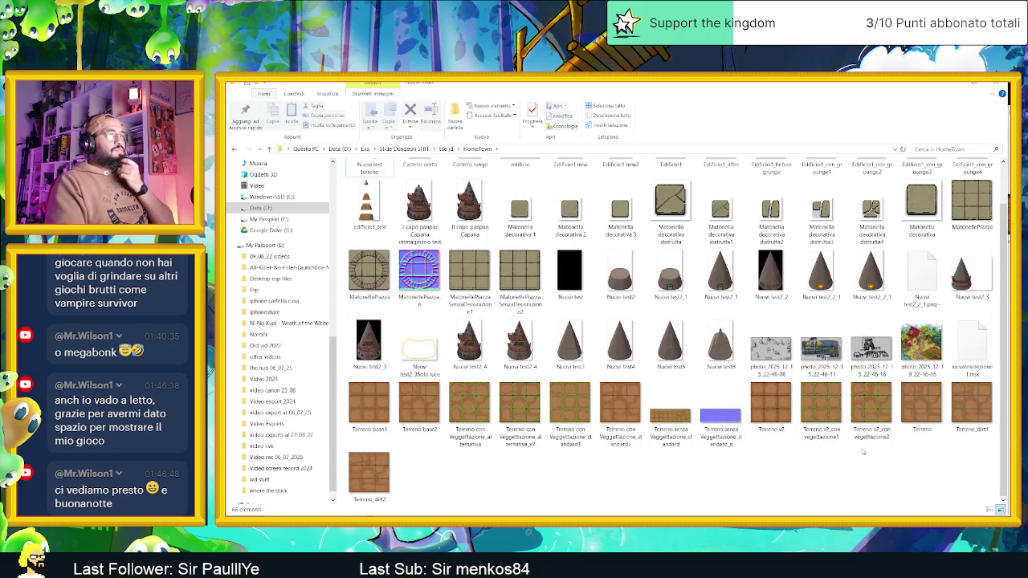
{"action": "scroll", "coordinate": [869, 452], "scroll_direction": "up", "scroll_amount": 1}
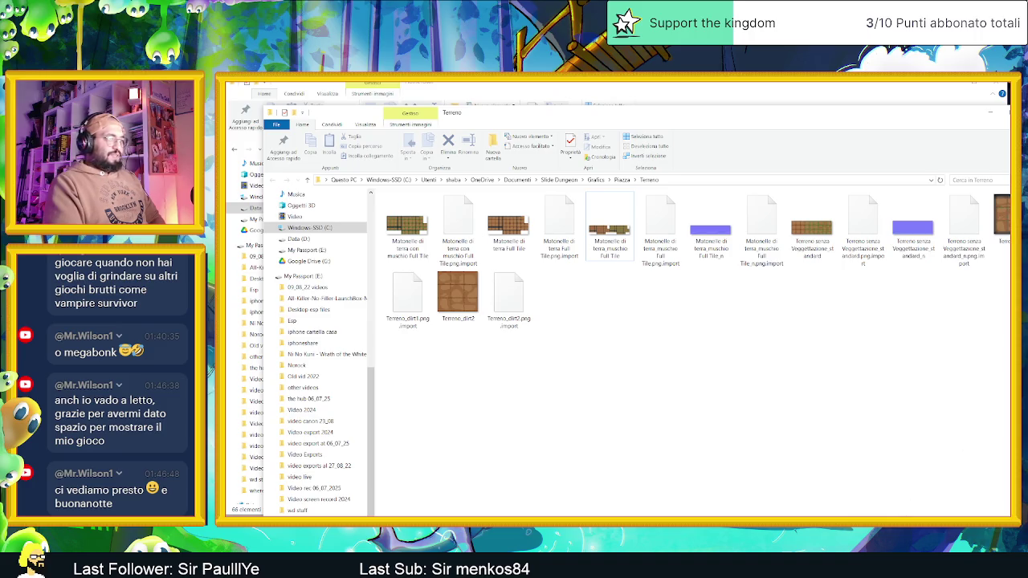
{"action": "key", "text": "alt+Tab"}
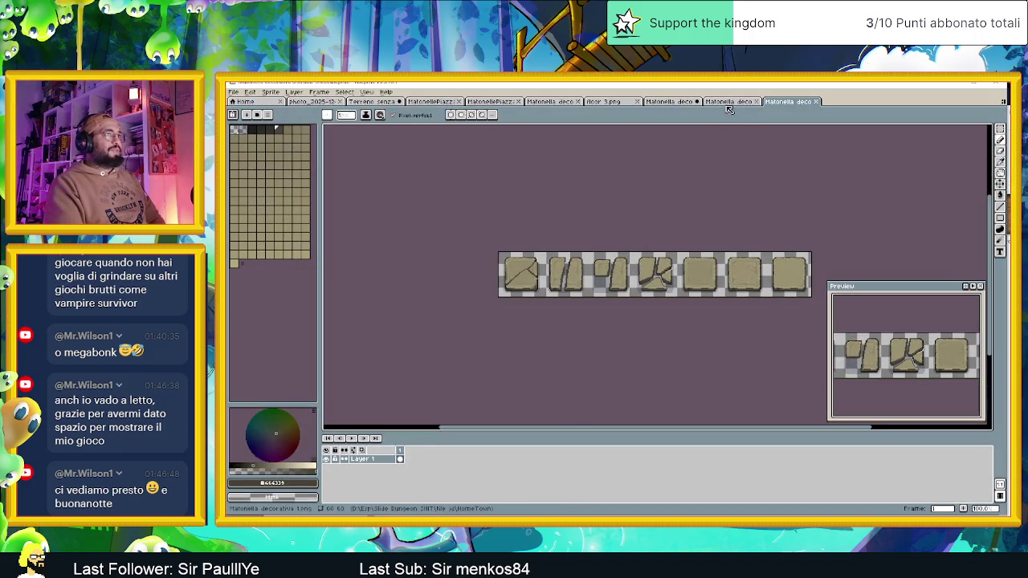
Step: Close the unsaved sprite sheet document without saving
{"action": "left_click", "coordinate": [730, 103]}
{"action": "left_click", "coordinate": [669, 102]}
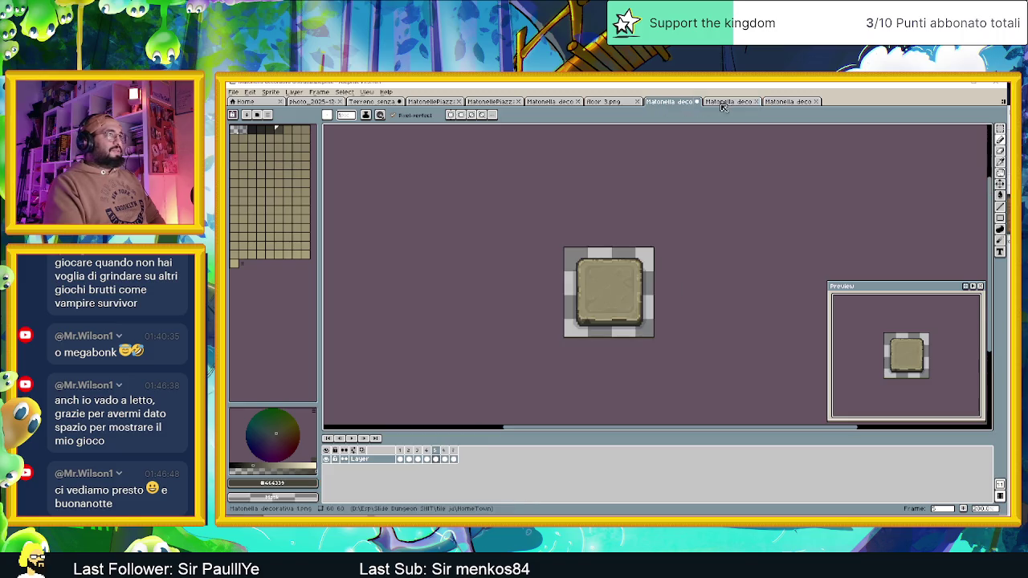
{"action": "left_click", "coordinate": [696, 103]}
{"action": "left_click", "coordinate": [676, 102]}
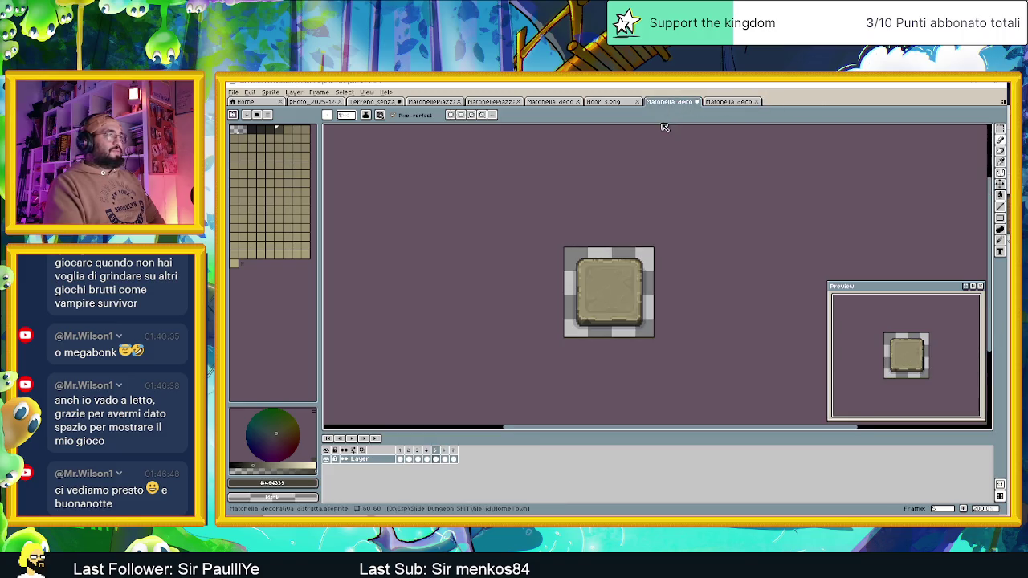
Step: Export the sprite sheet with Output File enabled as Matonella decorativa.png
{"action": "left_click", "coordinate": [233, 92]}
{"action": "mouse_move", "coordinate": [287, 167]}
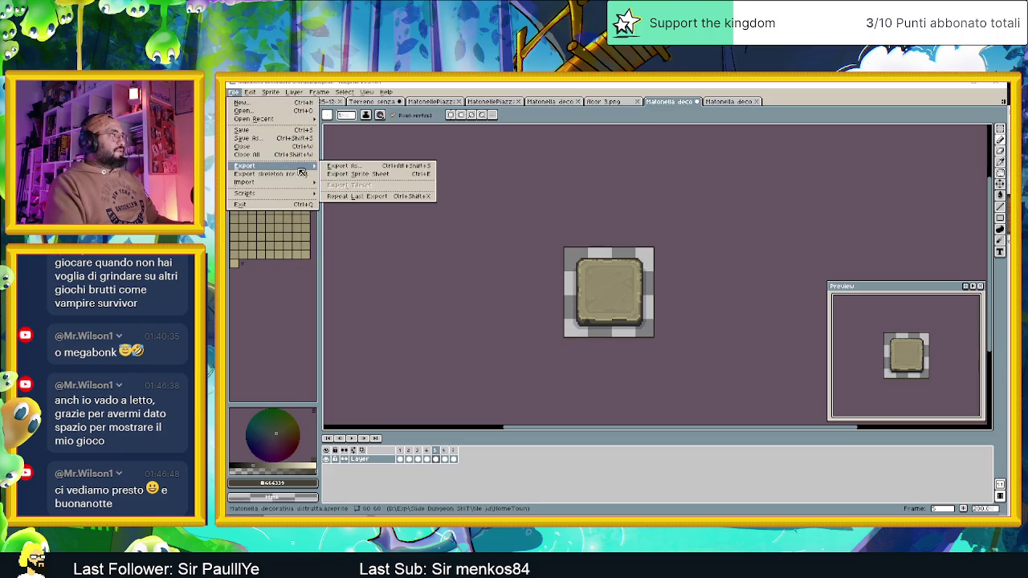
{"action": "left_click", "coordinate": [376, 176]}
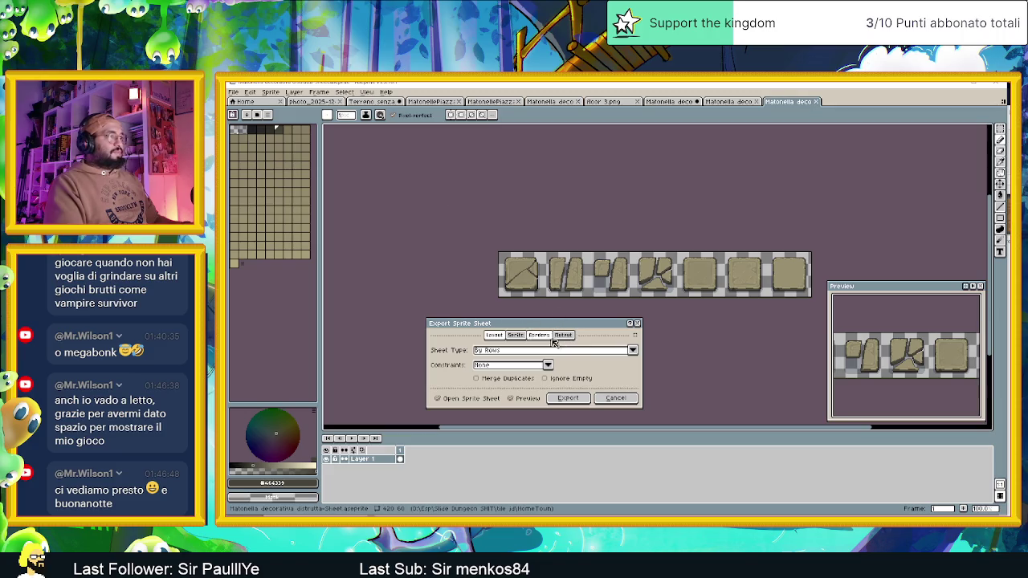
{"action": "left_click", "coordinate": [515, 334]}
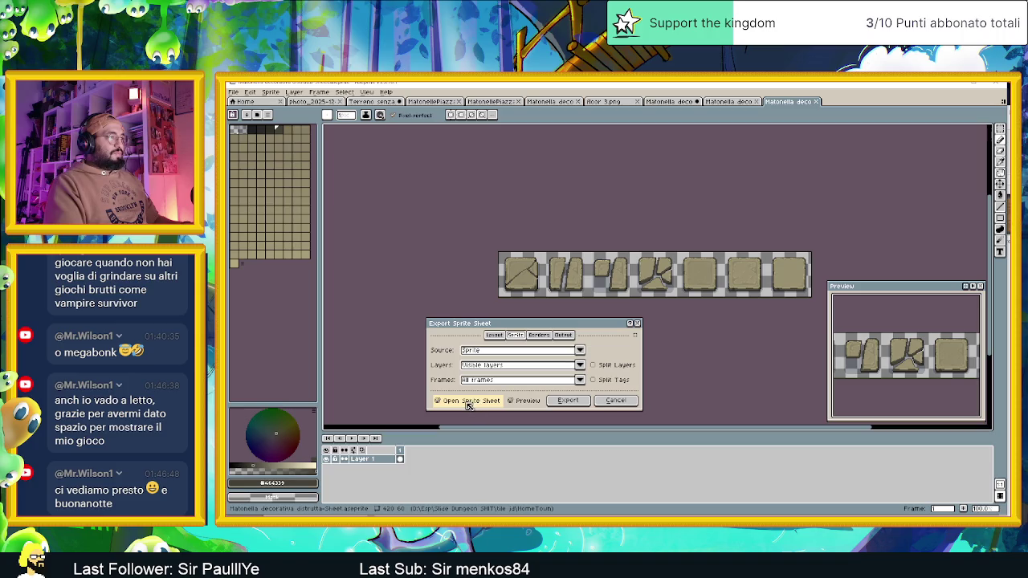
{"action": "left_click", "coordinate": [564, 336]}
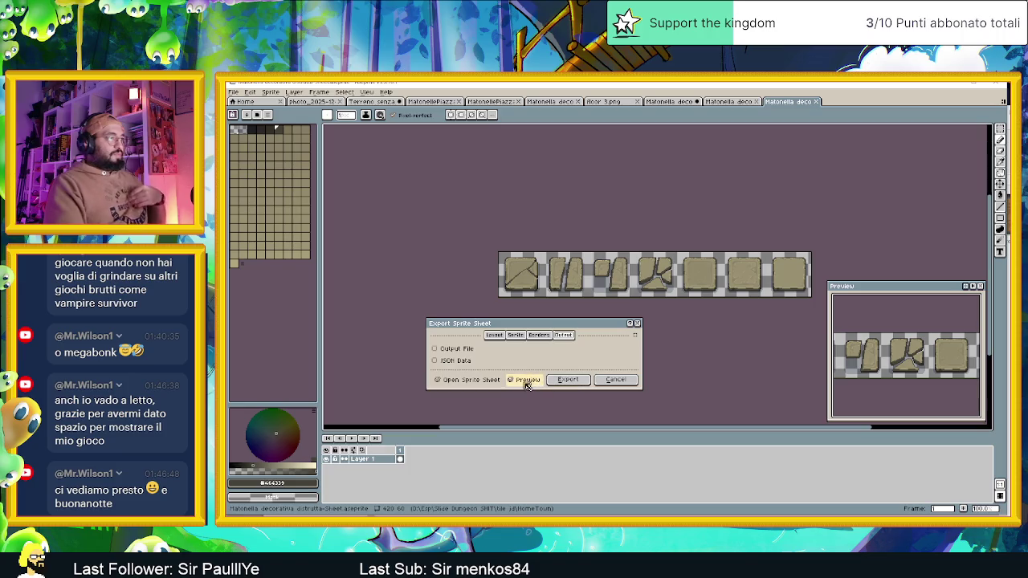
{"action": "left_click", "coordinate": [453, 348]}
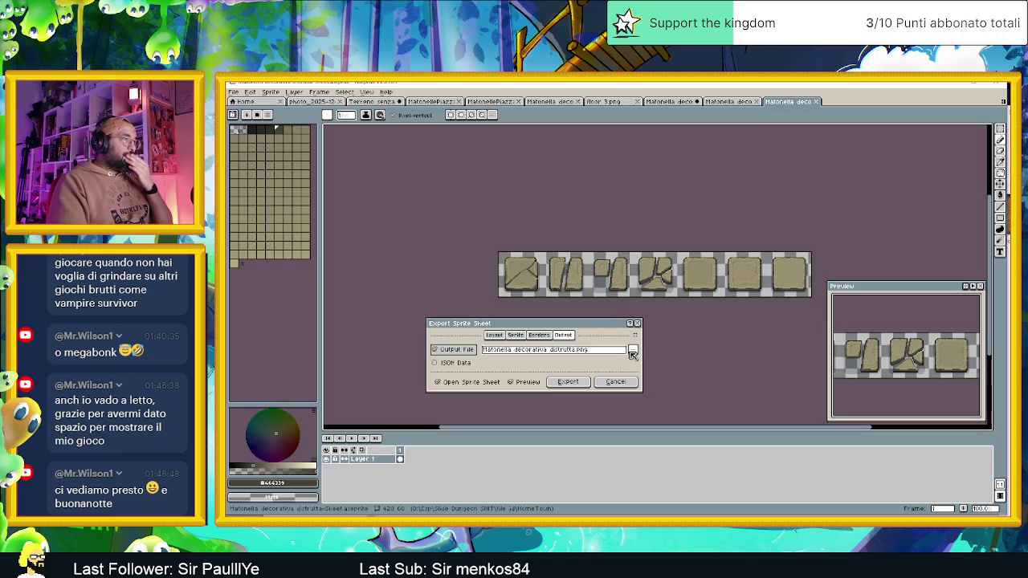
{"action": "left_click", "coordinate": [568, 353]}
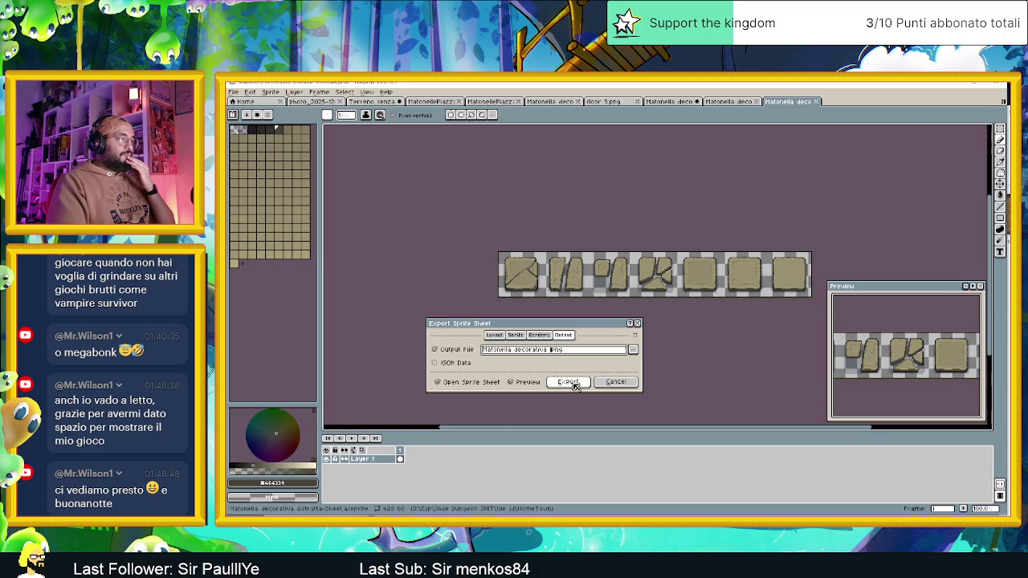
{"action": "left_click", "coordinate": [572, 383]}
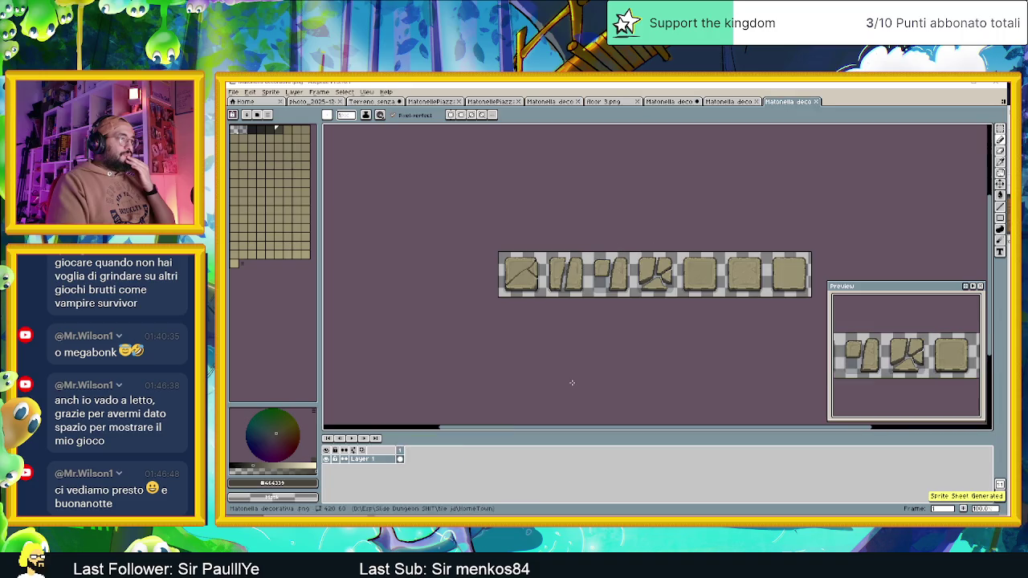
{"action": "left_click", "coordinate": [951, 87]}
Step: Drag-copy the Matonella decorativa sheet from HomeTown into the Terreno folder, then open Godot
{"action": "left_click", "coordinate": [986, 116]}
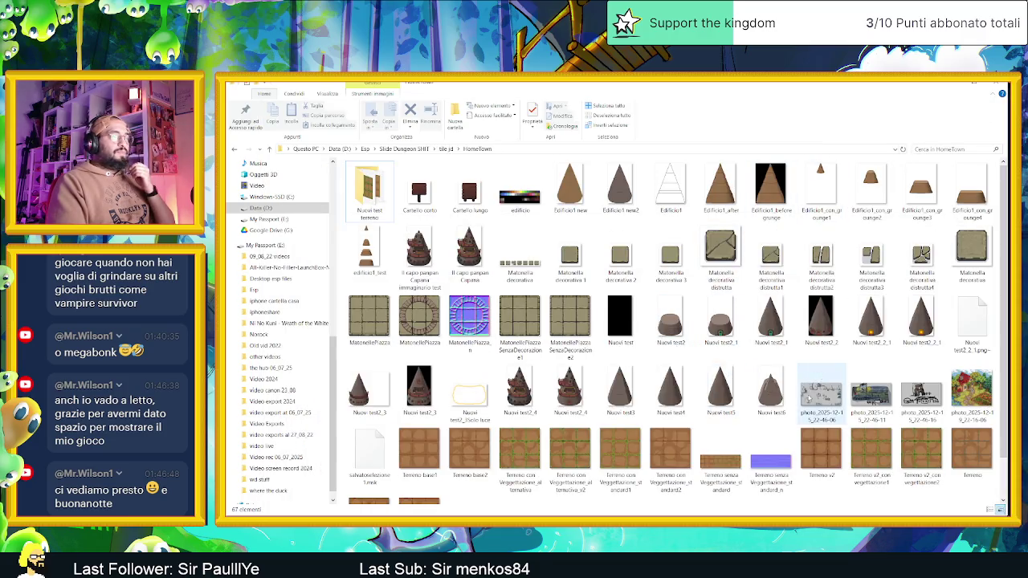
{"action": "scroll", "coordinate": [807, 400], "scroll_direction": "down", "scroll_amount": 1}
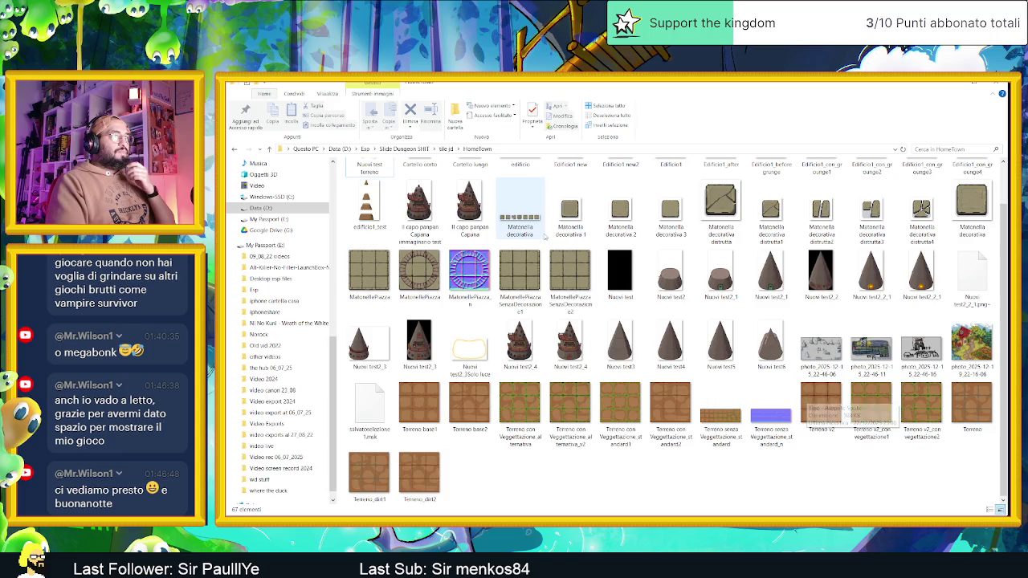
{"action": "left_click", "coordinate": [522, 222]}
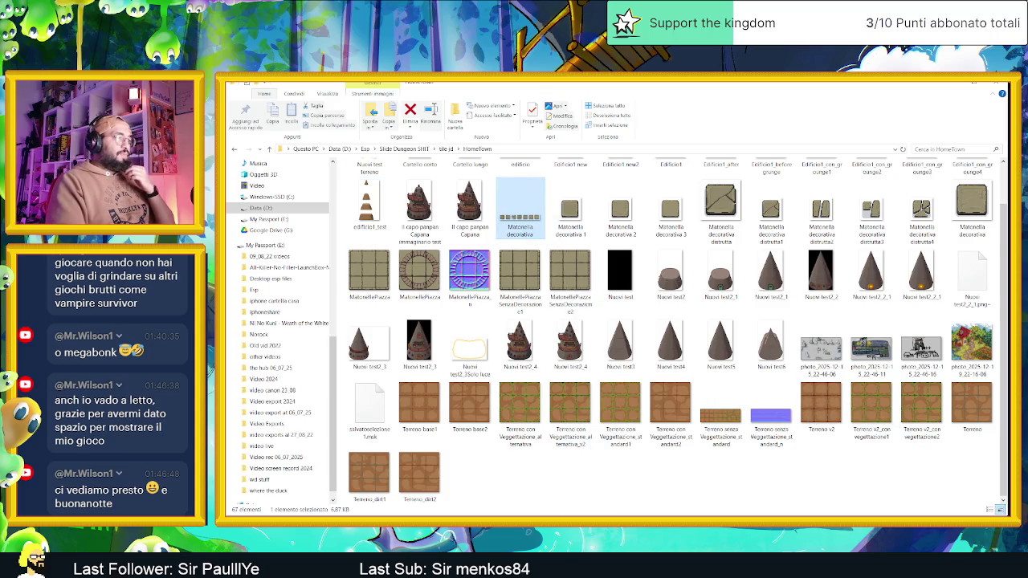
{"action": "mouse_move", "coordinate": [520, 209]}
{"action": "left_mouse_down"}
{"action": "mouse_move", "coordinate": [369, 476]}
{"action": "mouse_move", "coordinate": [621, 408]}
{"action": "left_mouse_up"}
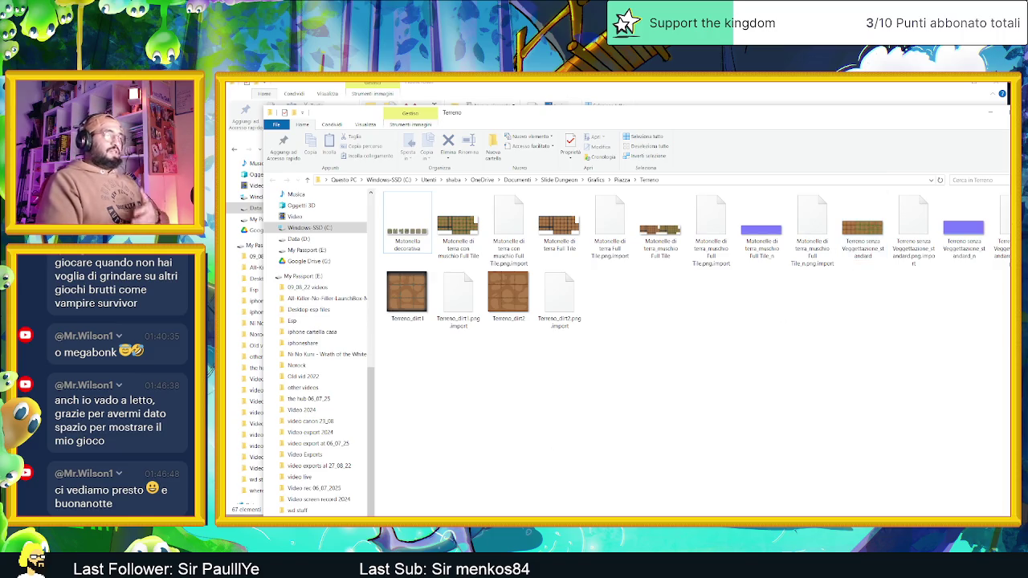
{"action": "key", "text": "alt+Tab"}
{"action": "left_click", "coordinate": [424, 472]}
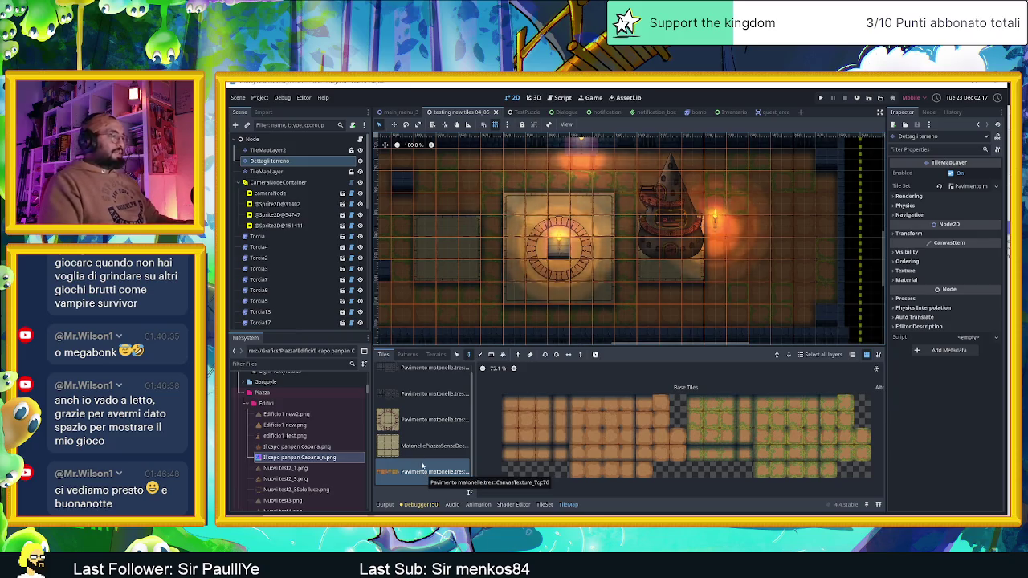
Step: Scroll the FileSystem down to the Terreno folder and select Matonella decorativa.png
{"action": "left_click", "coordinate": [306, 469]}
{"action": "scroll", "coordinate": [303, 477], "scroll_direction": "down", "scroll_amount": 3}
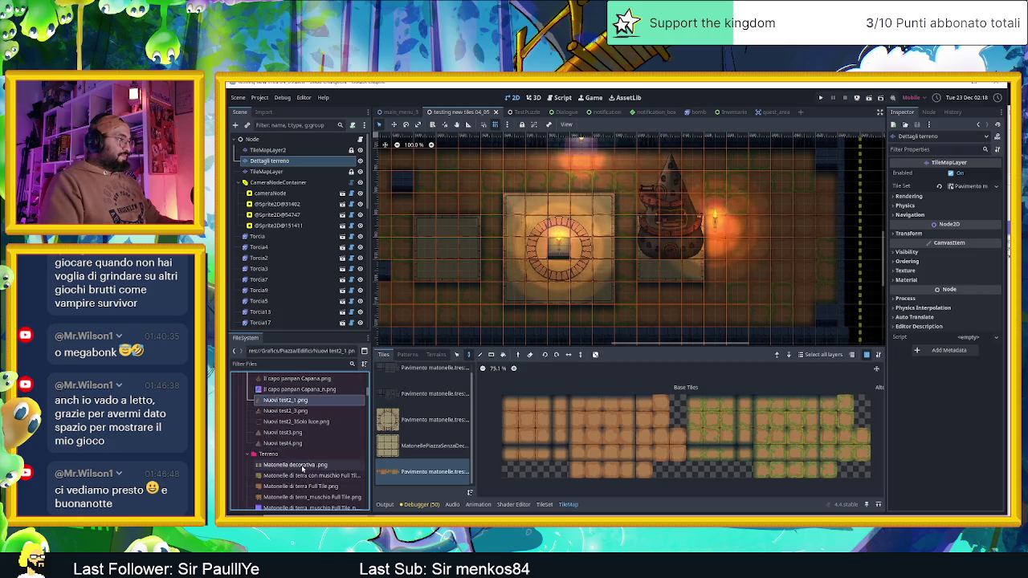
{"action": "scroll", "coordinate": [309, 446], "scroll_direction": "down", "scroll_amount": 2}
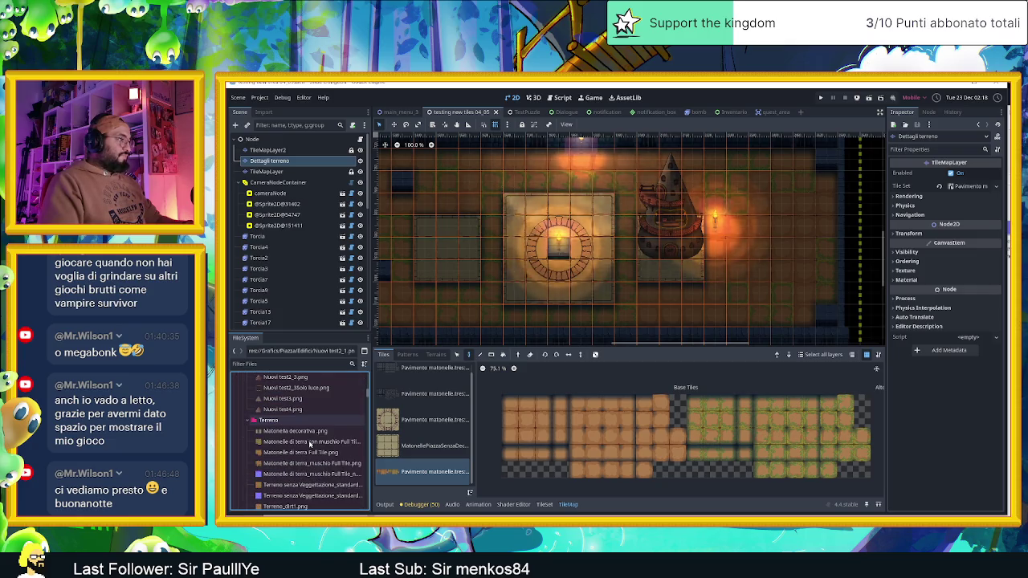
{"action": "scroll", "coordinate": [310, 443], "scroll_direction": "down", "scroll_amount": 1}
{"action": "scroll", "coordinate": [291, 415], "scroll_direction": "down", "scroll_amount": 1}
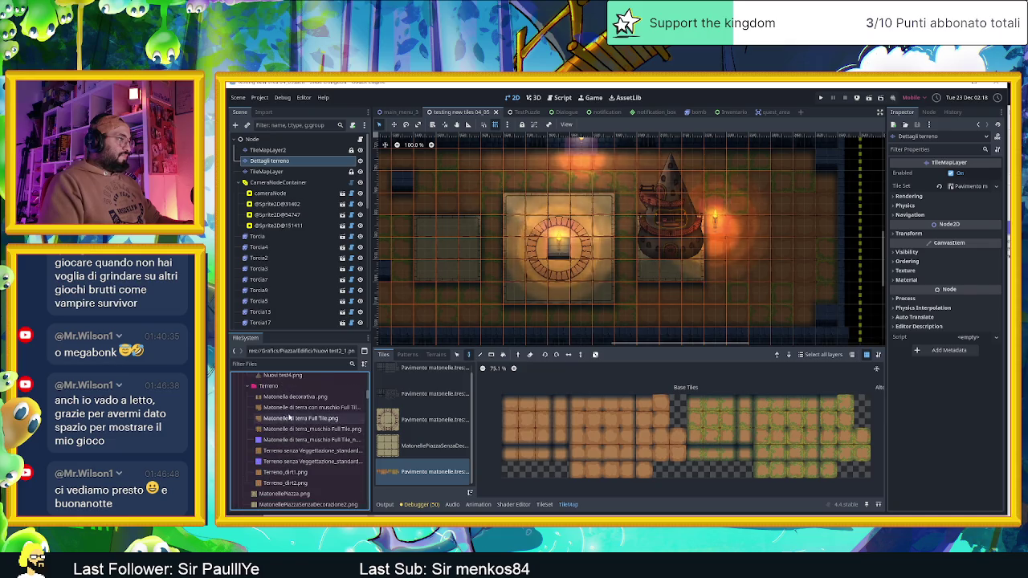
{"action": "left_click", "coordinate": [291, 418]}
{"action": "left_click", "coordinate": [293, 396], "text": "ctrl"}
{"action": "mouse_move", "coordinate": [293, 397]}
{"action": "left_mouse_down"}
{"action": "mouse_move", "coordinate": [331, 409]}
{"action": "mouse_move", "coordinate": [405, 472]}
{"action": "left_mouse_up"}
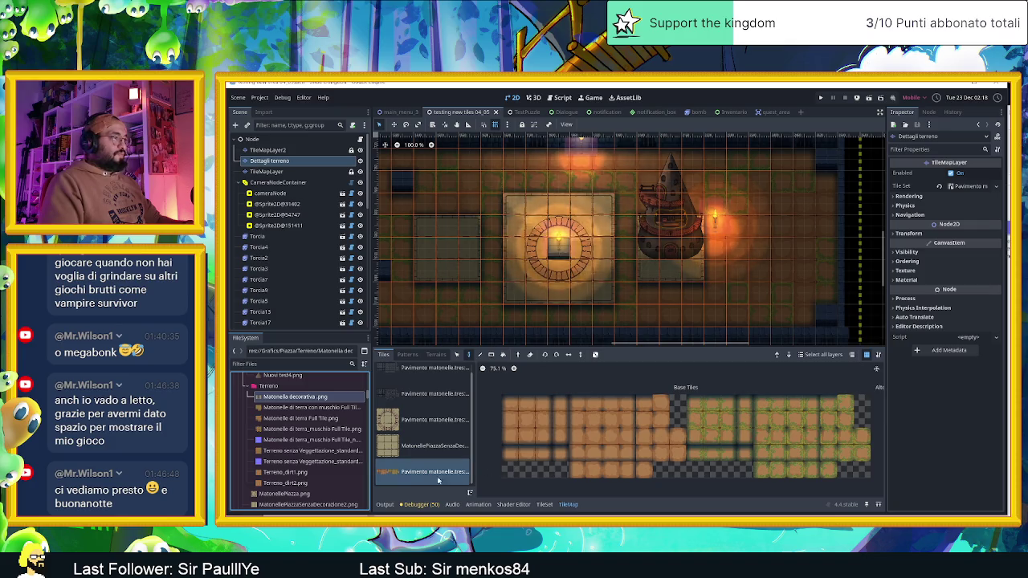
Step: Drop Matonella decorativa.png into the TileSet sources, accept auto-created tiles, and select the new source
{"action": "left_click", "coordinate": [544, 504]}
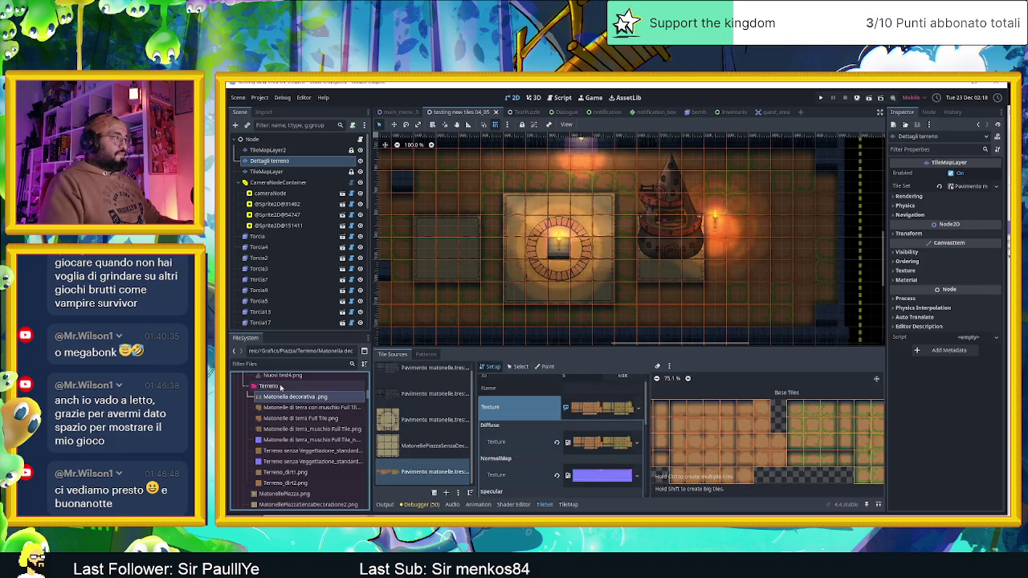
{"action": "left_click_drag", "start_coordinate": [282, 399], "coordinate": [412, 468]}
{"action": "left_click", "coordinate": [816, 350]}
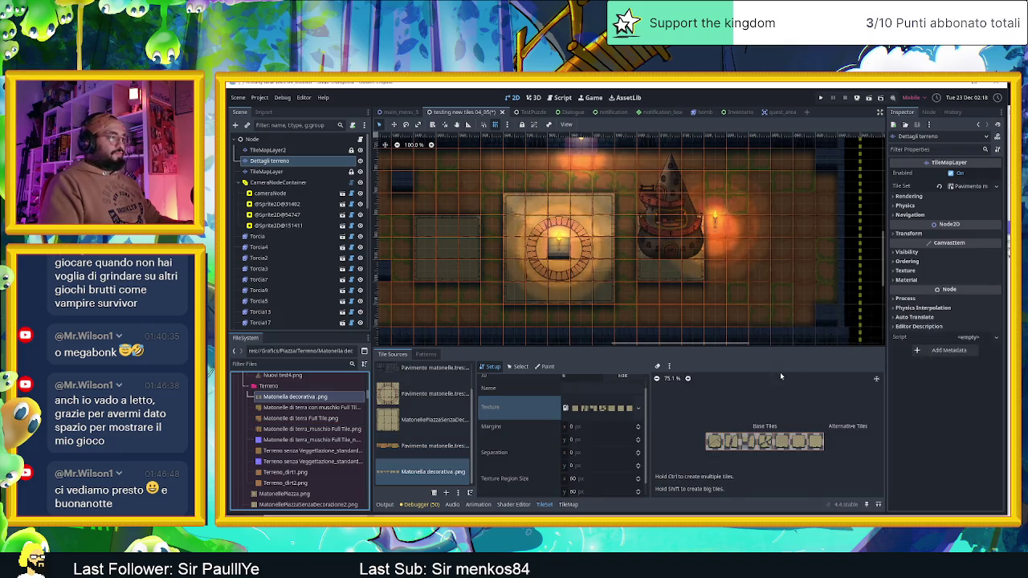
{"action": "left_click", "coordinate": [410, 478]}
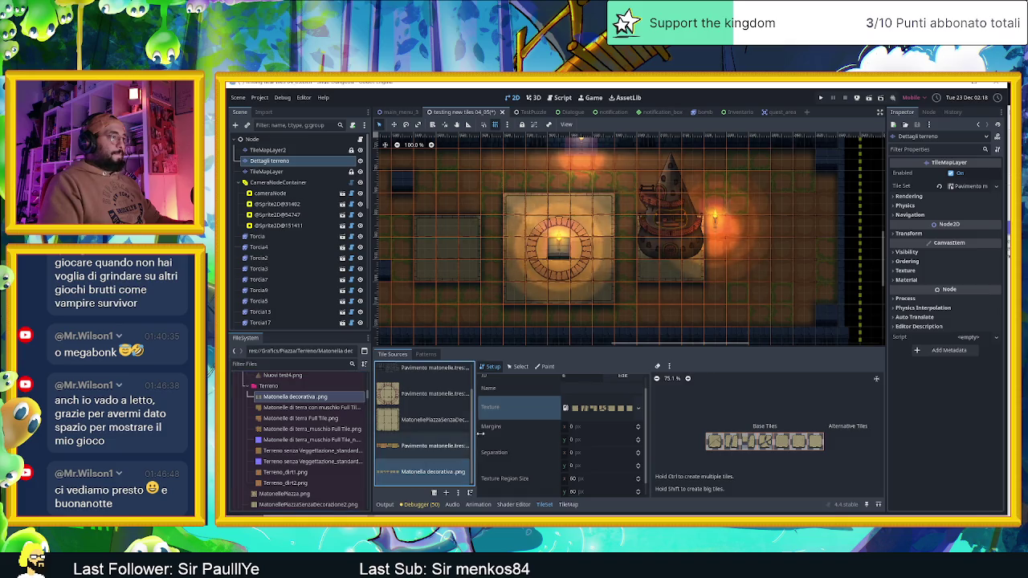
{"action": "scroll", "coordinate": [565, 427], "scroll_direction": "up", "scroll_amount": 1}
{"action": "left_click", "coordinate": [631, 424]}
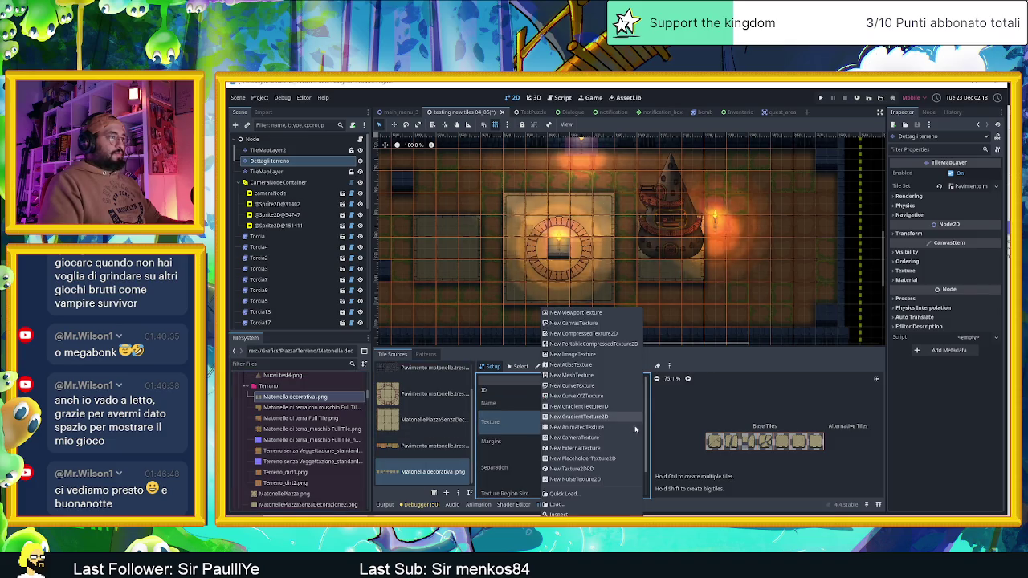
Step: Switch the atlas texture to a New CanvasTexture and put Matonella decorativa.png in its Diffuse slot
{"action": "left_click", "coordinate": [584, 347]}
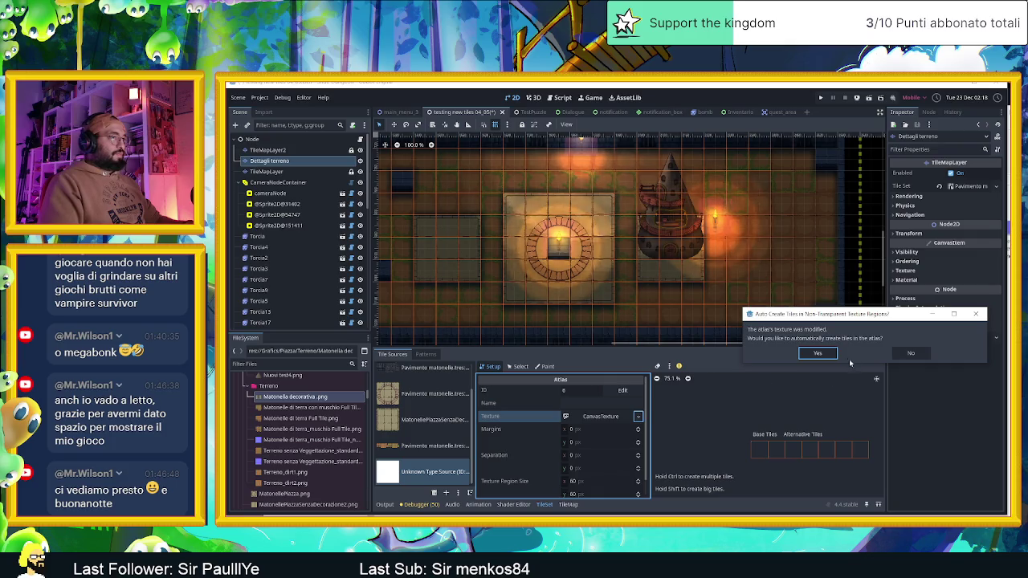
{"action": "left_click", "coordinate": [817, 353]}
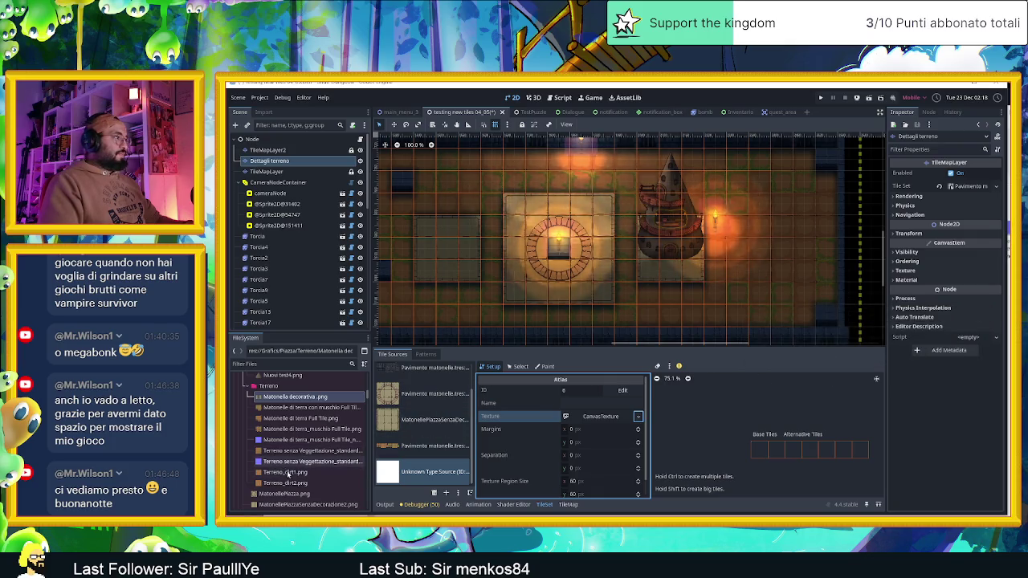
{"action": "mouse_move", "coordinate": [296, 397]}
{"action": "left_mouse_down"}
{"action": "mouse_move", "coordinate": [598, 418]}
{"action": "mouse_move", "coordinate": [587, 431]}
{"action": "mouse_move", "coordinate": [596, 420]}
{"action": "mouse_move", "coordinate": [493, 419]}
{"action": "mouse_move", "coordinate": [617, 419]}
{"action": "left_mouse_up"}
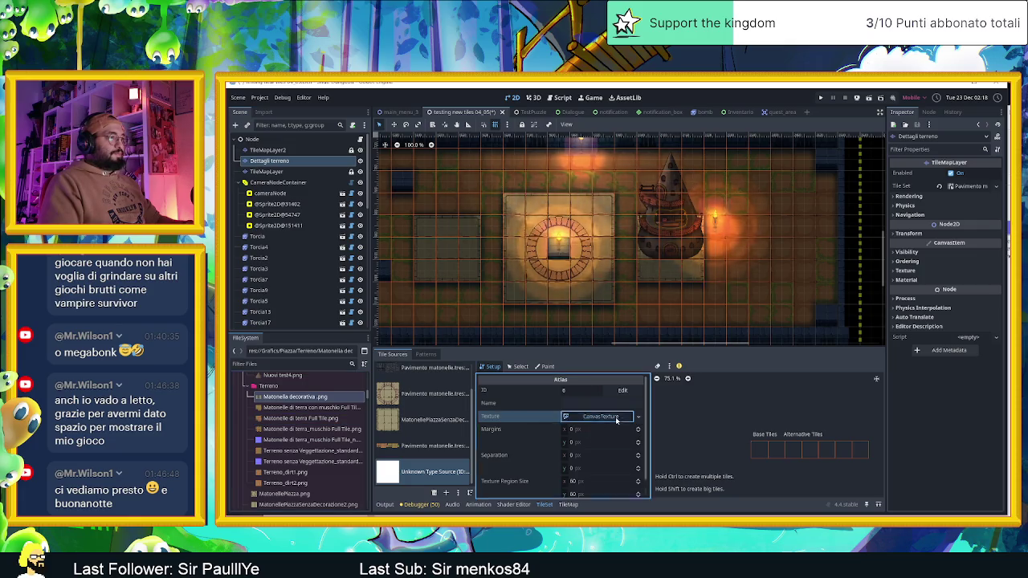
{"action": "left_click", "coordinate": [617, 419]}
{"action": "mouse_move", "coordinate": [295, 397]}
{"action": "left_mouse_down"}
{"action": "mouse_move", "coordinate": [572, 448]}
{"action": "mouse_move", "coordinate": [596, 440]}
{"action": "left_mouse_up"}
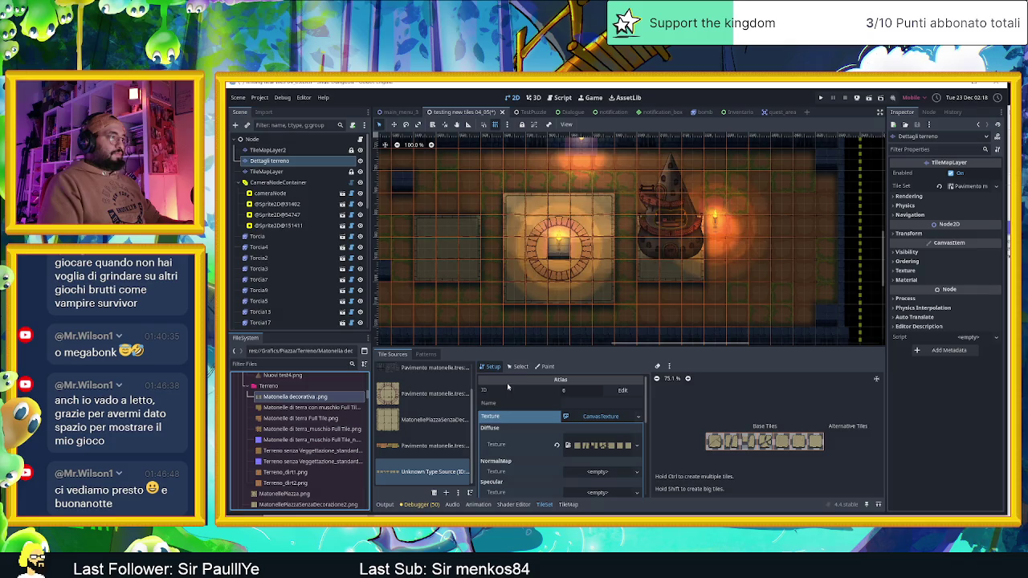
Step: In the TileSet Paint tab, set Paint Properties to Terrains using Terrain Set 0
{"action": "left_click", "coordinate": [544, 367]}
{"action": "left_click", "coordinate": [519, 367]}
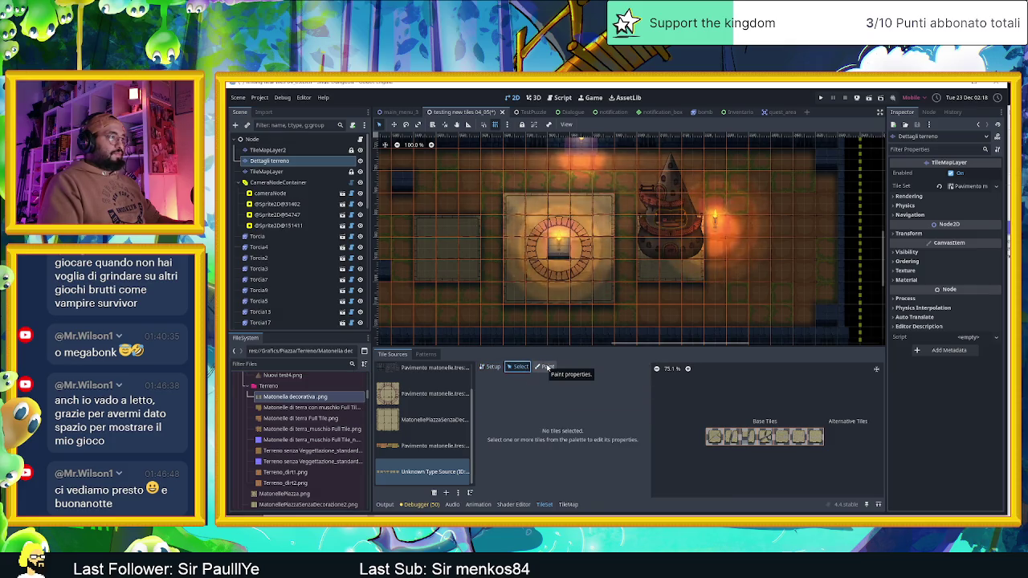
{"action": "left_click", "coordinate": [545, 367]}
{"action": "left_click", "coordinate": [553, 391]}
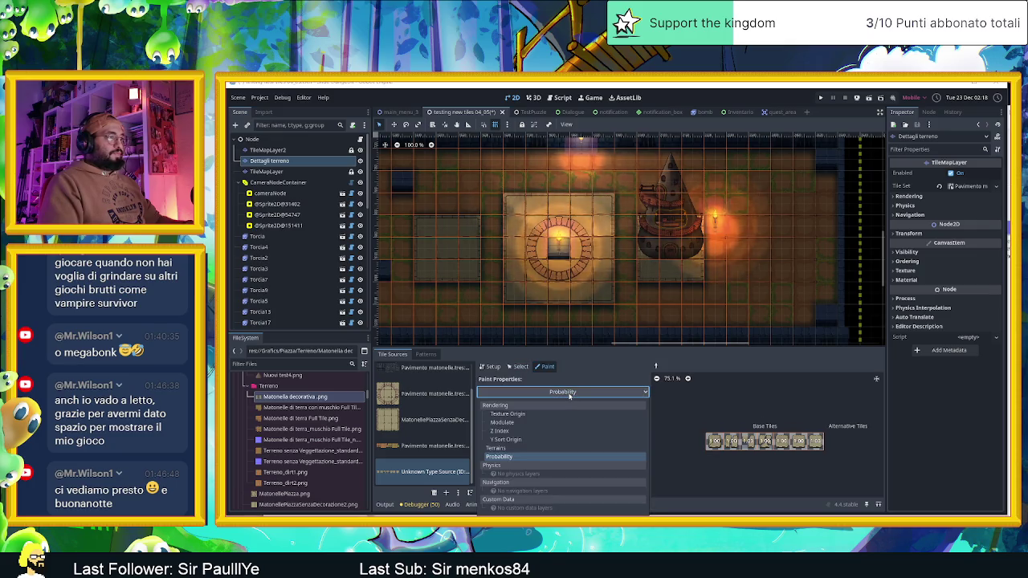
{"action": "left_click", "coordinate": [536, 431]}
{"action": "left_click", "coordinate": [576, 419]}
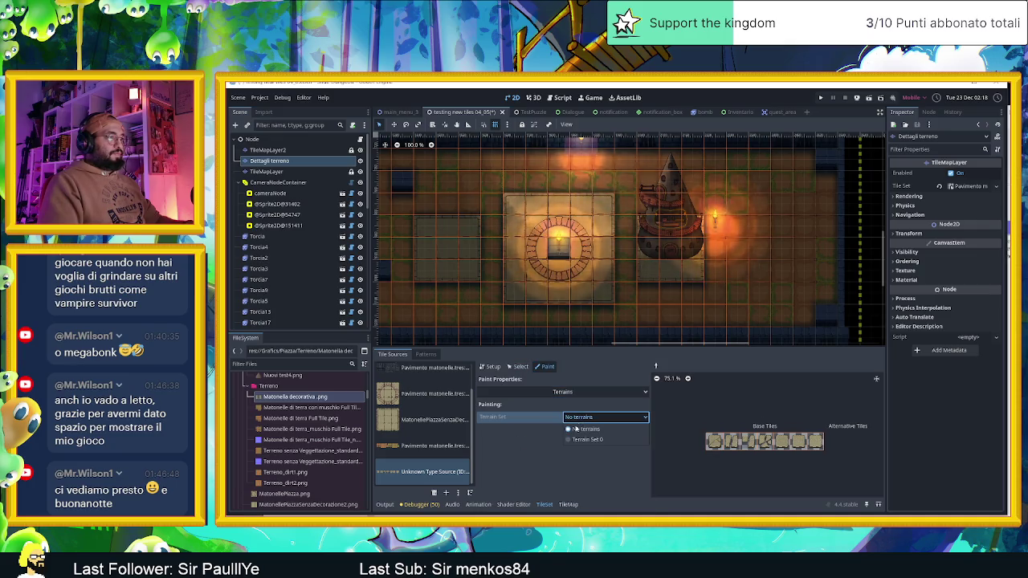
{"action": "left_click", "coordinate": [579, 430]}
{"action": "left_click", "coordinate": [594, 430]}
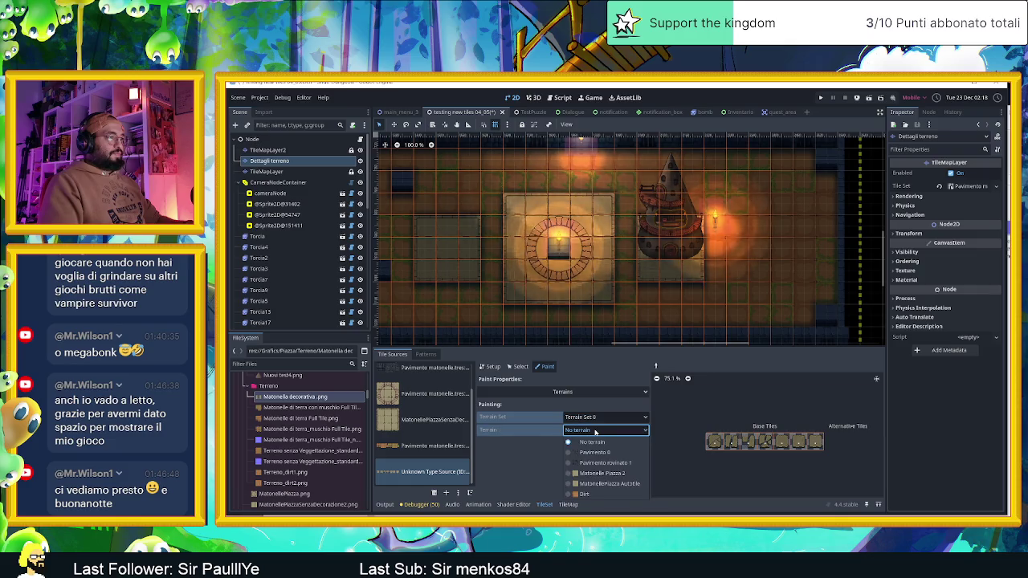
{"action": "left_click", "coordinate": [521, 455]}
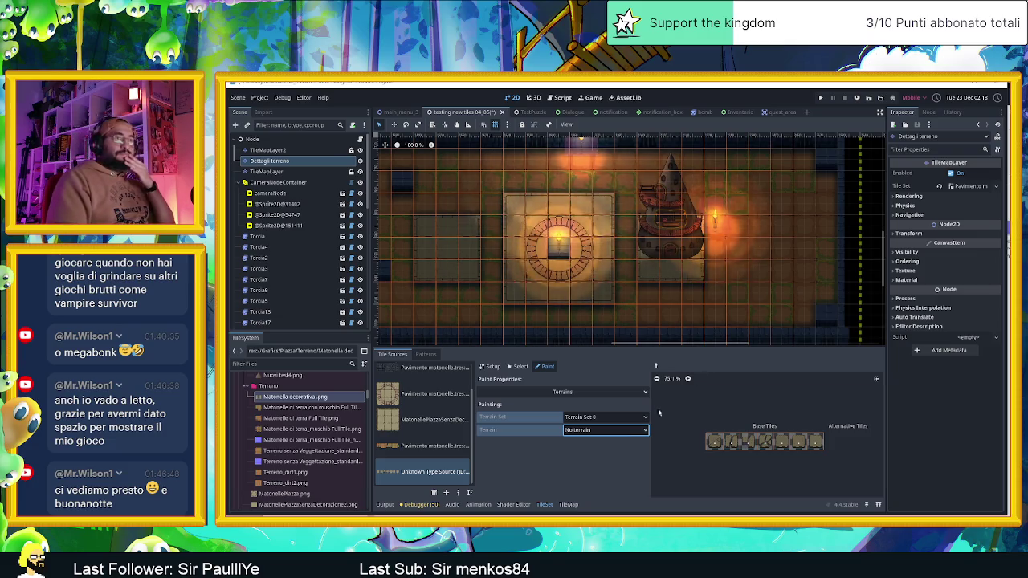
Step: Expand the tile set's Terrain Sets in the Inspector, adding and then deleting a trial terrain
{"action": "left_click", "coordinate": [965, 189]}
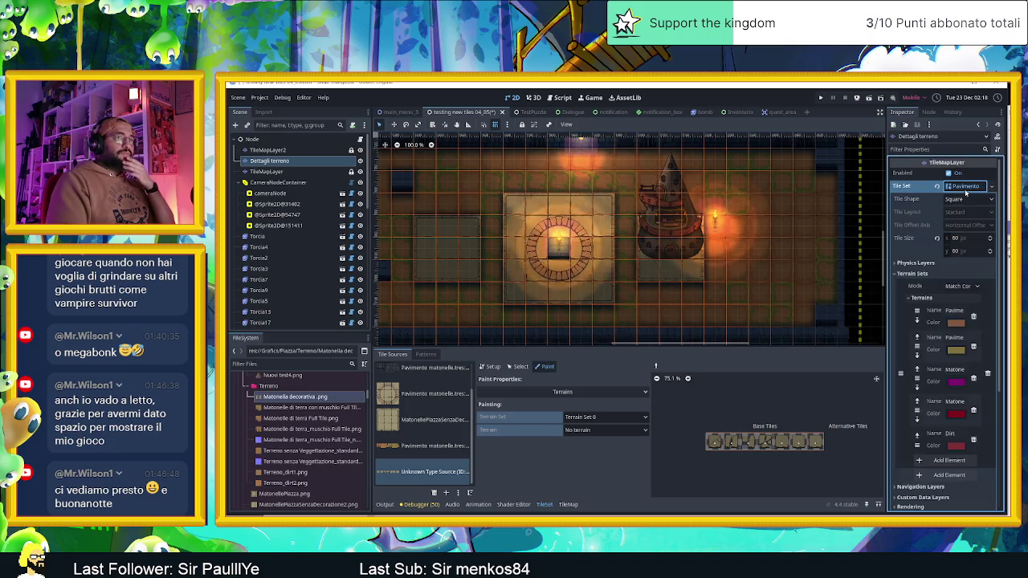
{"action": "left_click", "coordinate": [938, 460]}
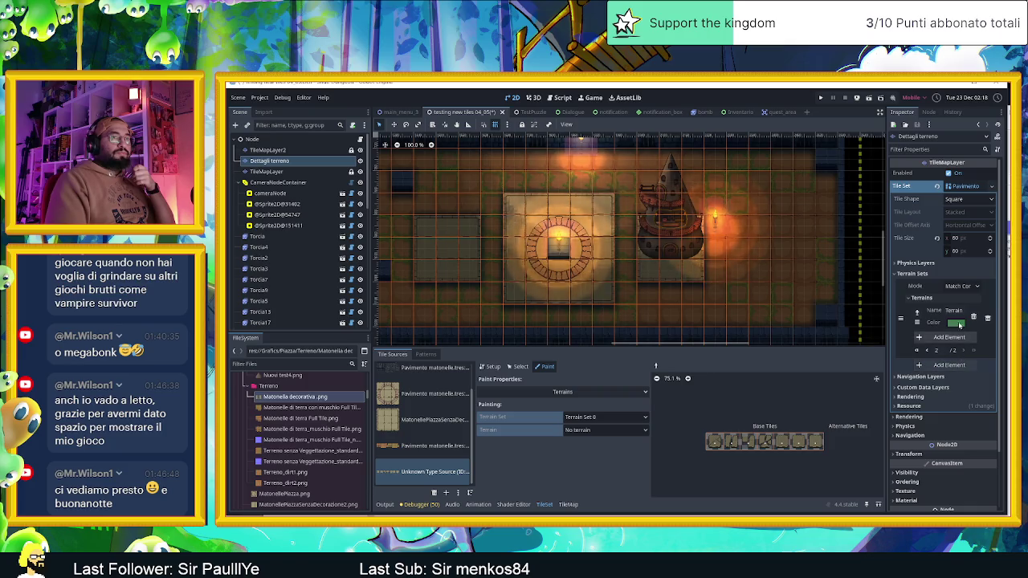
{"action": "left_click", "coordinate": [974, 287]}
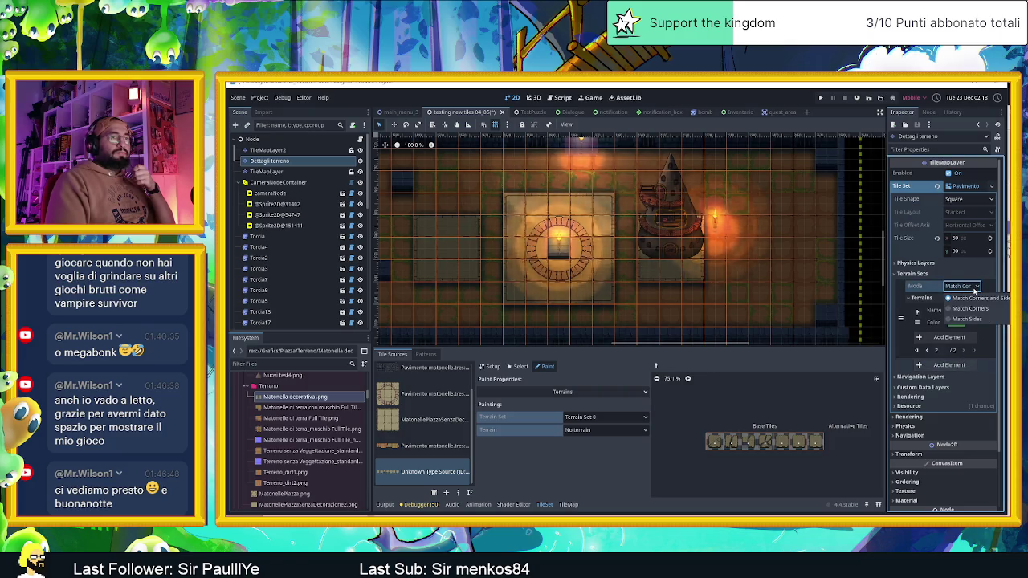
{"action": "left_click", "coordinate": [974, 289]}
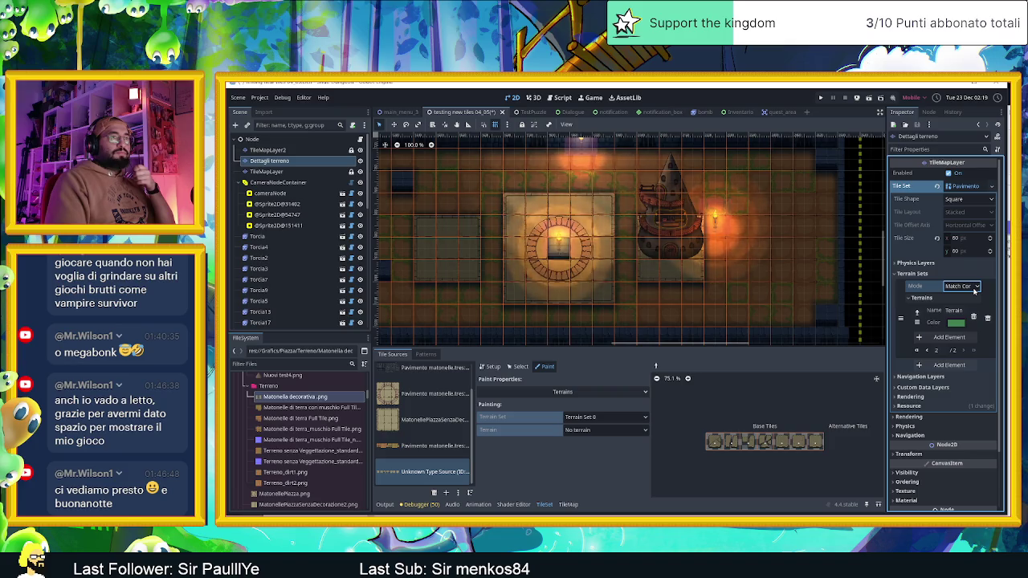
{"action": "left_click", "coordinate": [973, 317]}
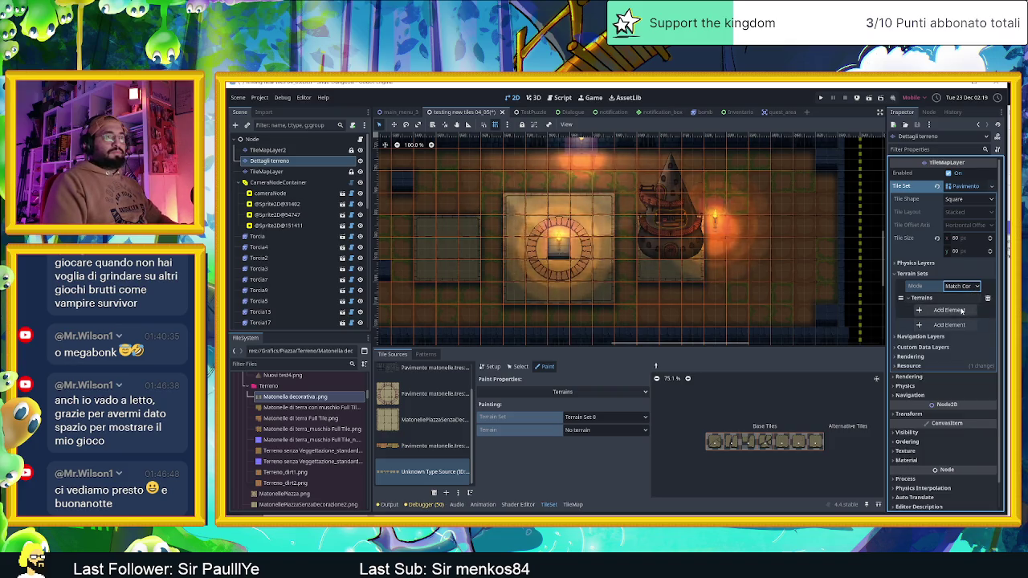
{"action": "left_click", "coordinate": [915, 298]}
{"action": "left_click", "coordinate": [913, 298]}
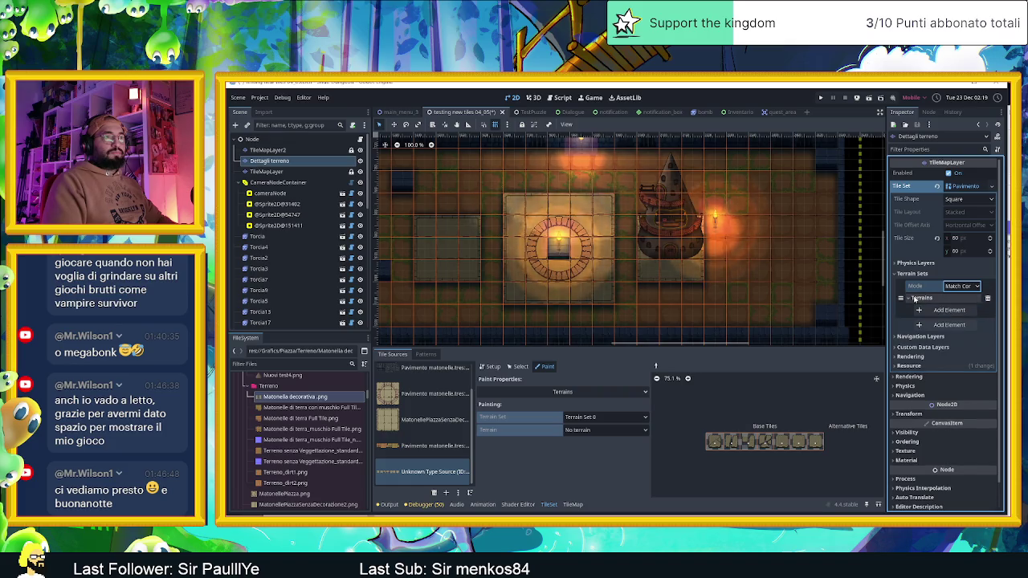
Step: Set Terrain Set 0's matching mode to Match Sides and review its terrains and physics layers
{"action": "left_click", "coordinate": [960, 287]}
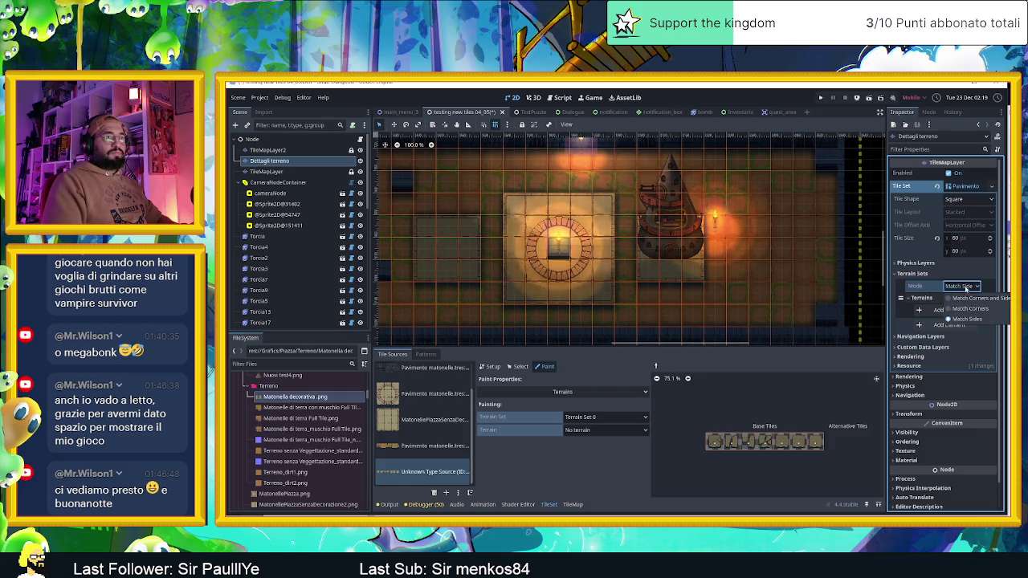
{"action": "left_click", "coordinate": [968, 302]}
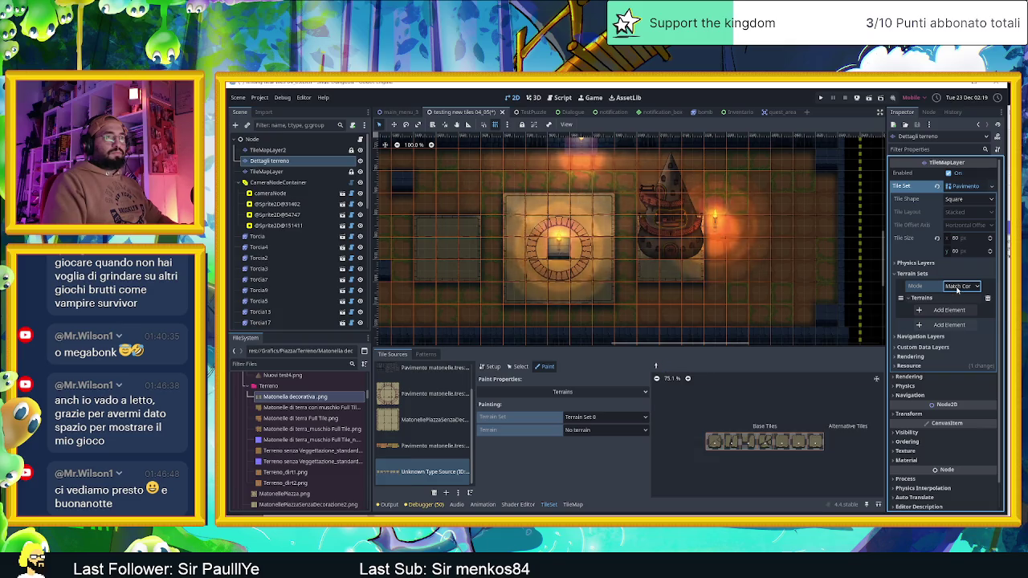
{"action": "left_click", "coordinate": [912, 298]}
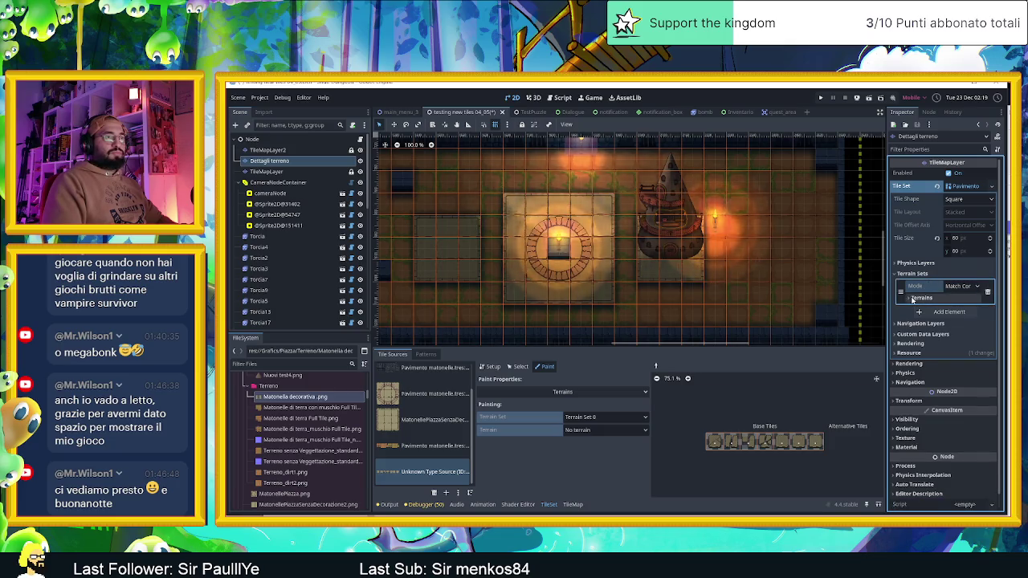
{"action": "left_click", "coordinate": [912, 299]}
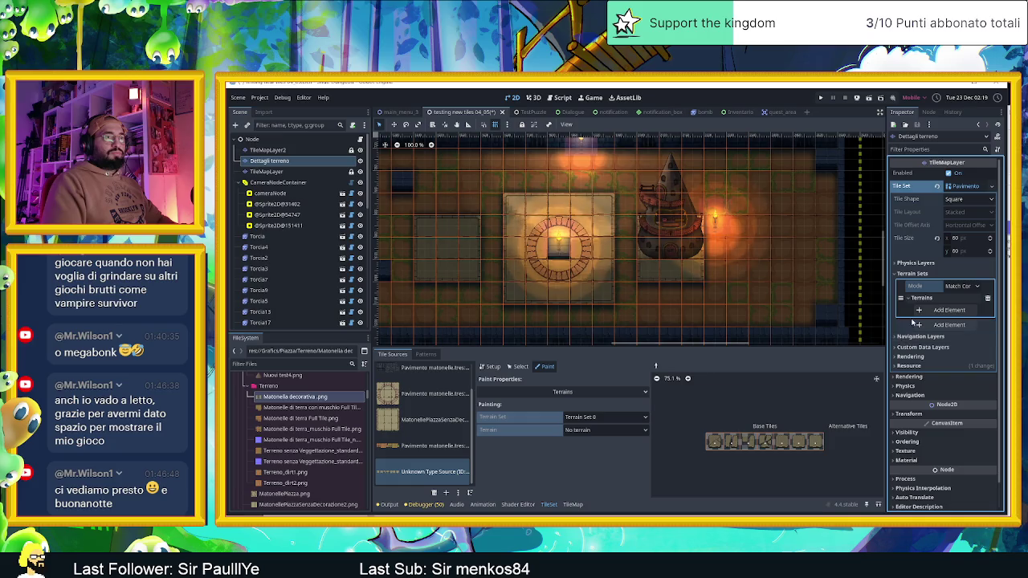
{"action": "left_click", "coordinate": [617, 431]}
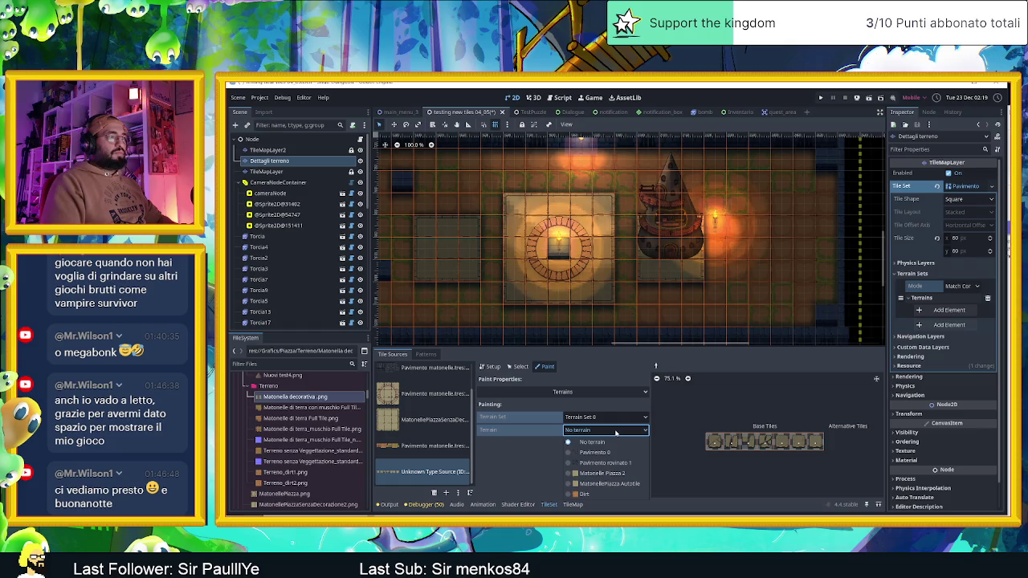
{"action": "left_click", "coordinate": [616, 432]}
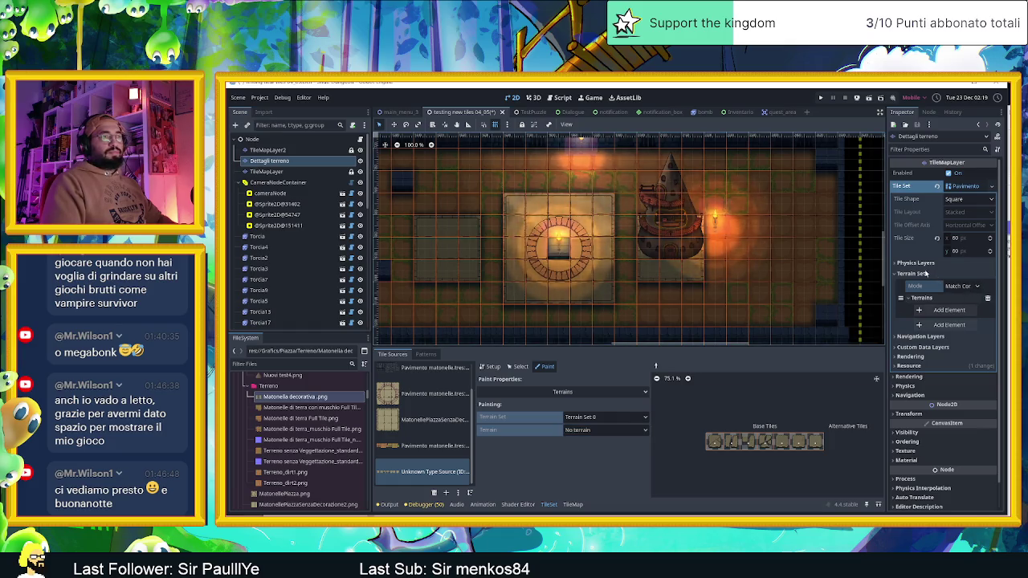
{"action": "left_click", "coordinate": [919, 265]}
{"action": "left_click", "coordinate": [919, 265]}
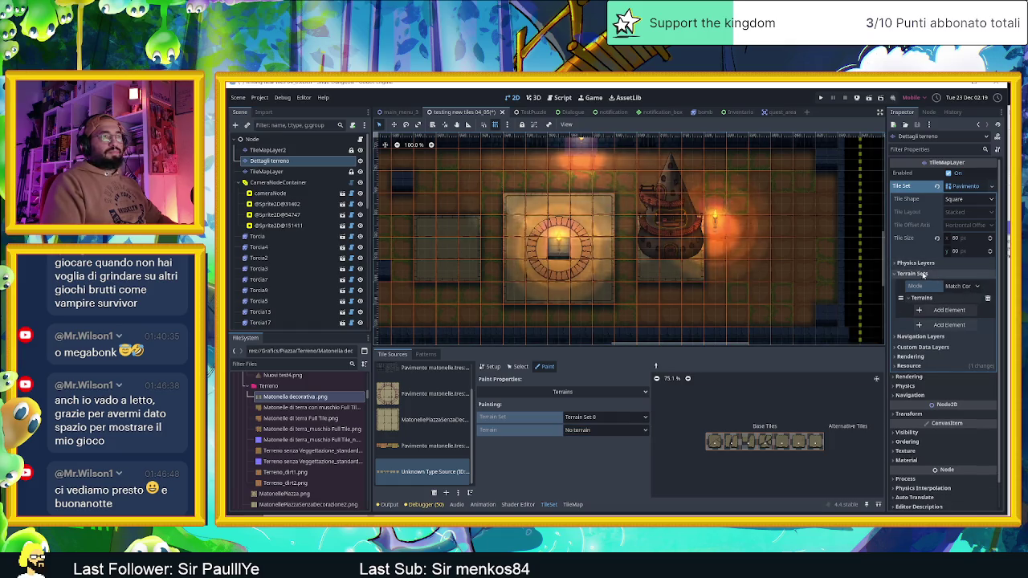
{"action": "left_click", "coordinate": [976, 187]}
{"action": "left_click", "coordinate": [976, 187]}
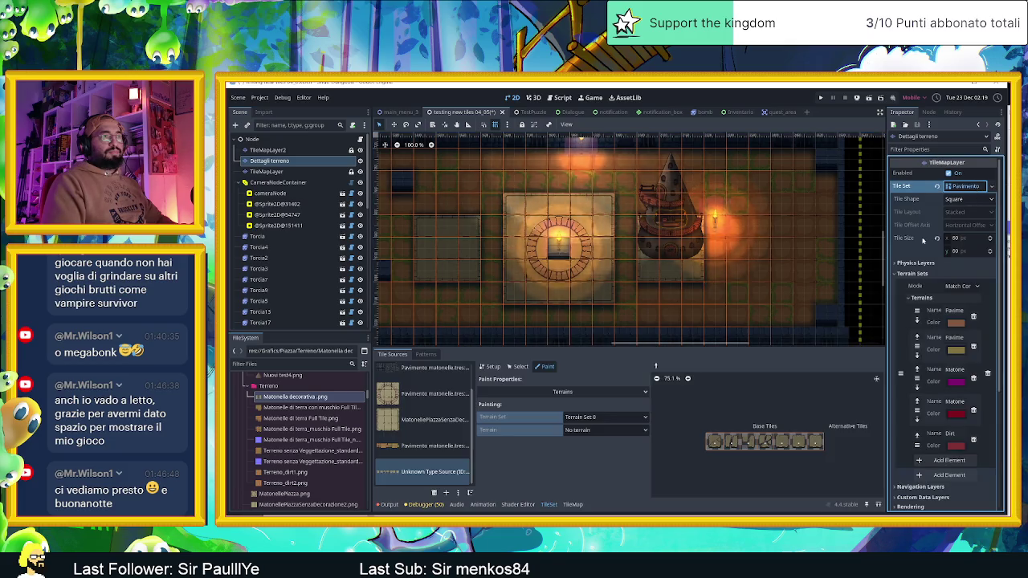
{"action": "left_click", "coordinate": [919, 265]}
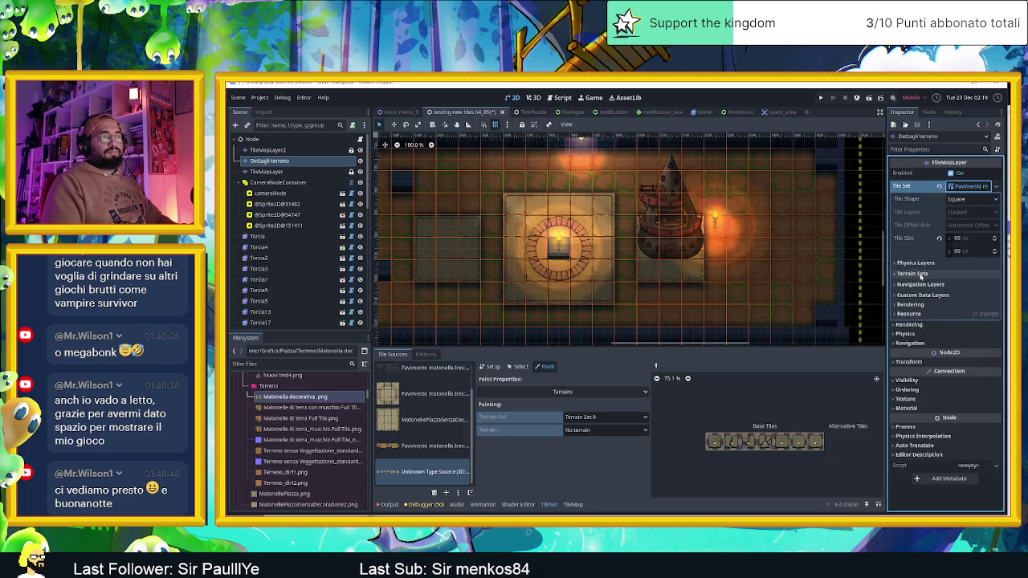
{"action": "left_click", "coordinate": [919, 265]}
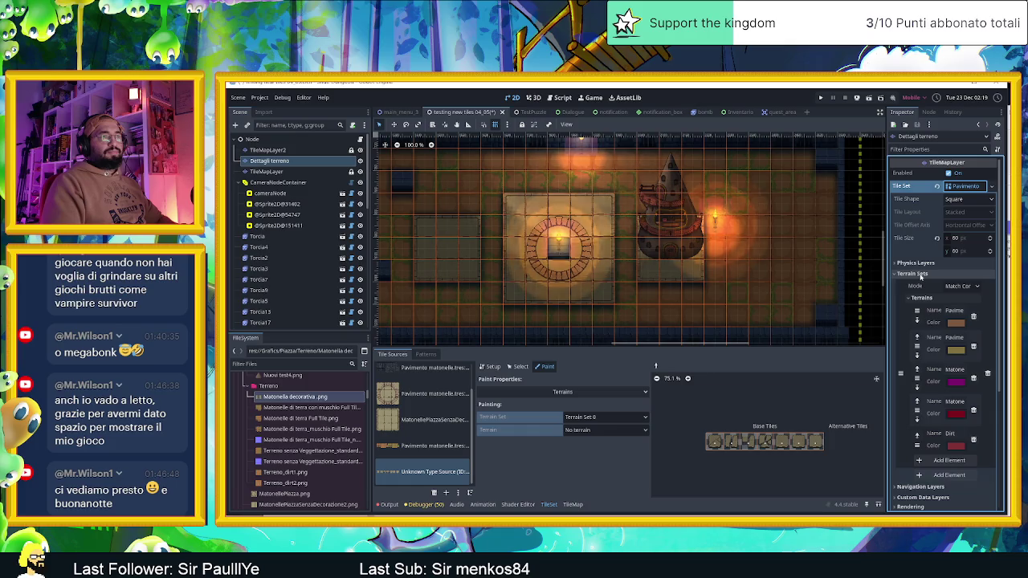
Step: Add a sixth terrain to Terrain Set 0 and start naming it Matonella decorativa
{"action": "left_click", "coordinate": [954, 462]}
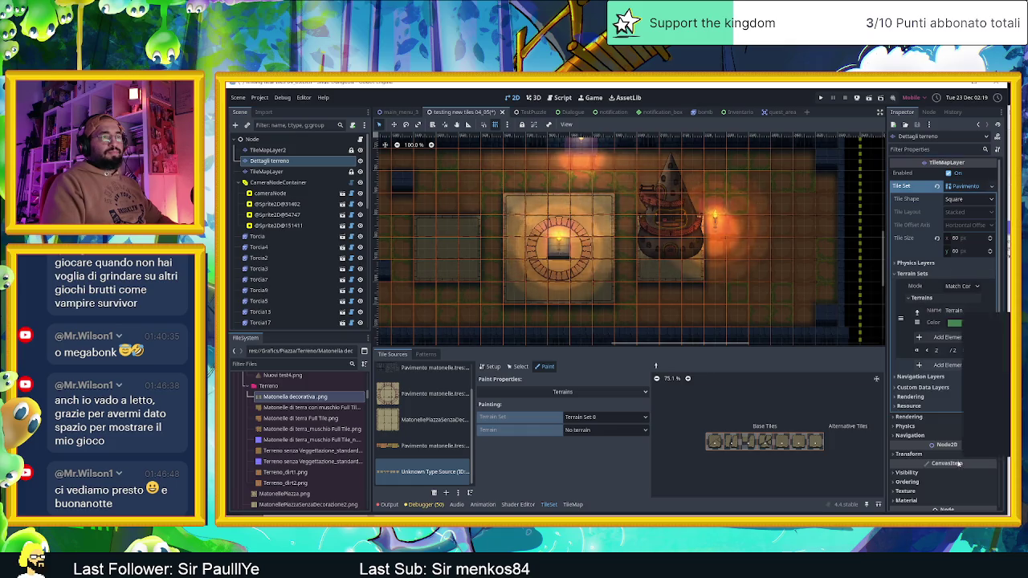
{"action": "left_click", "coordinate": [952, 310]}
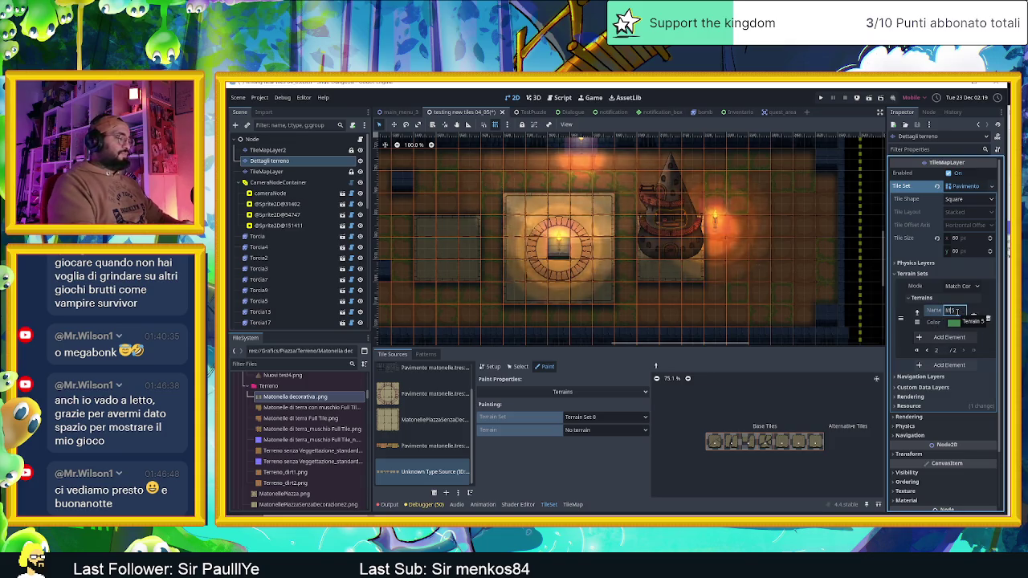
{"action": "type", "text": "att"}
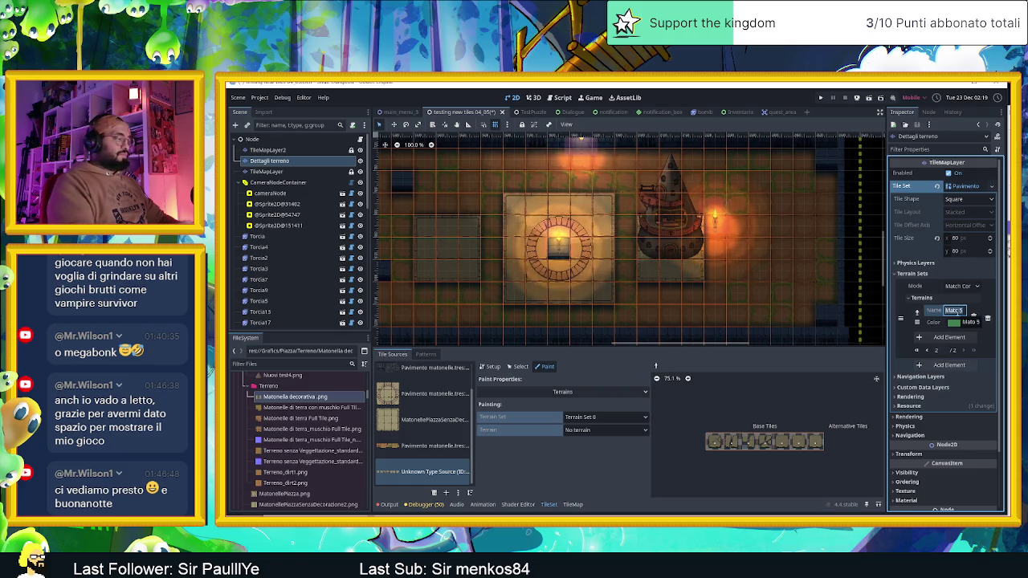
{"action": "type", "text": "o"}
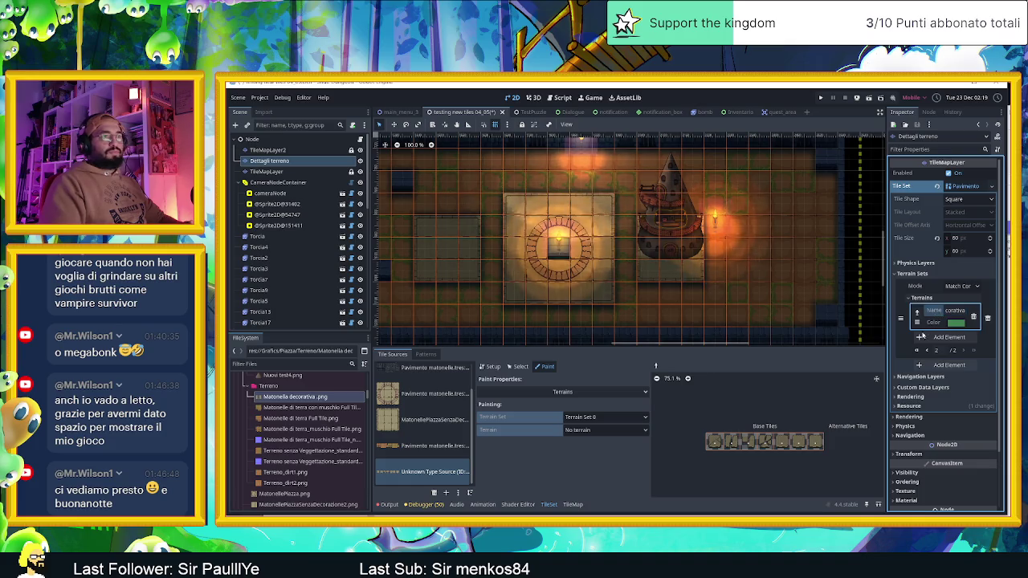
Step: Choose Matonella decorativa as the painting terrain and make its colour yellow
{"action": "left_click", "coordinate": [606, 430]}
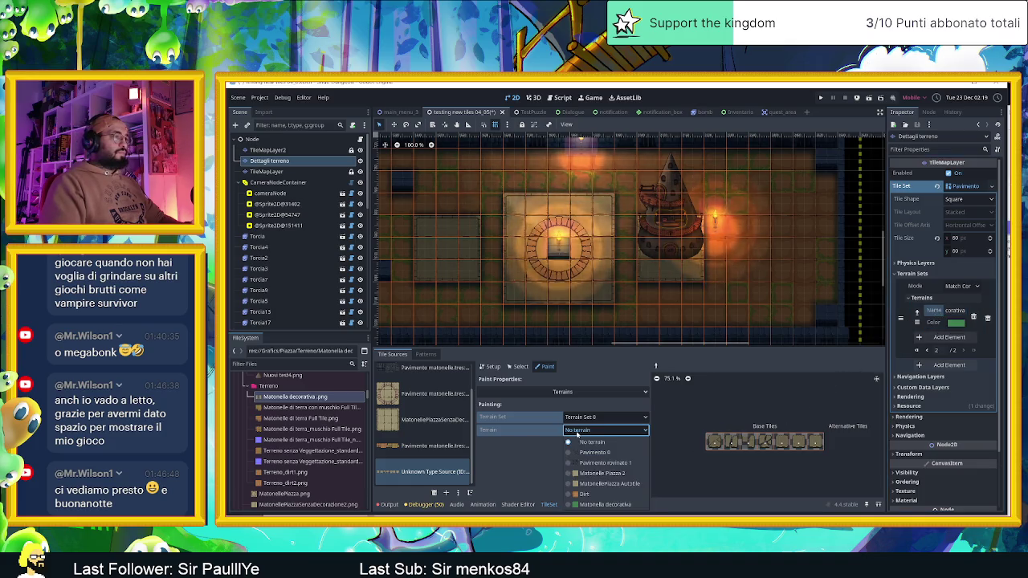
{"action": "left_click", "coordinate": [618, 496]}
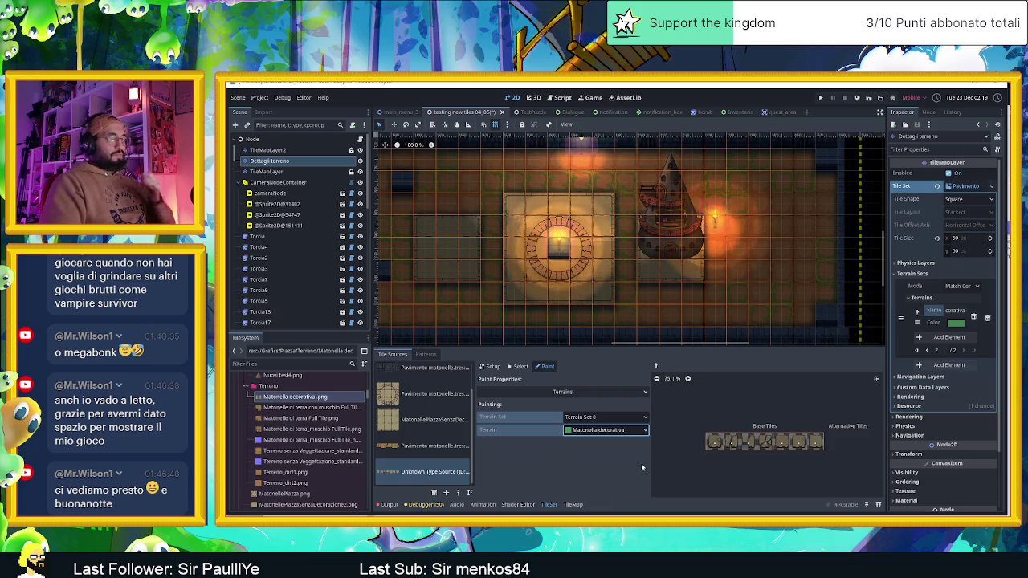
{"action": "left_click", "coordinate": [962, 323]}
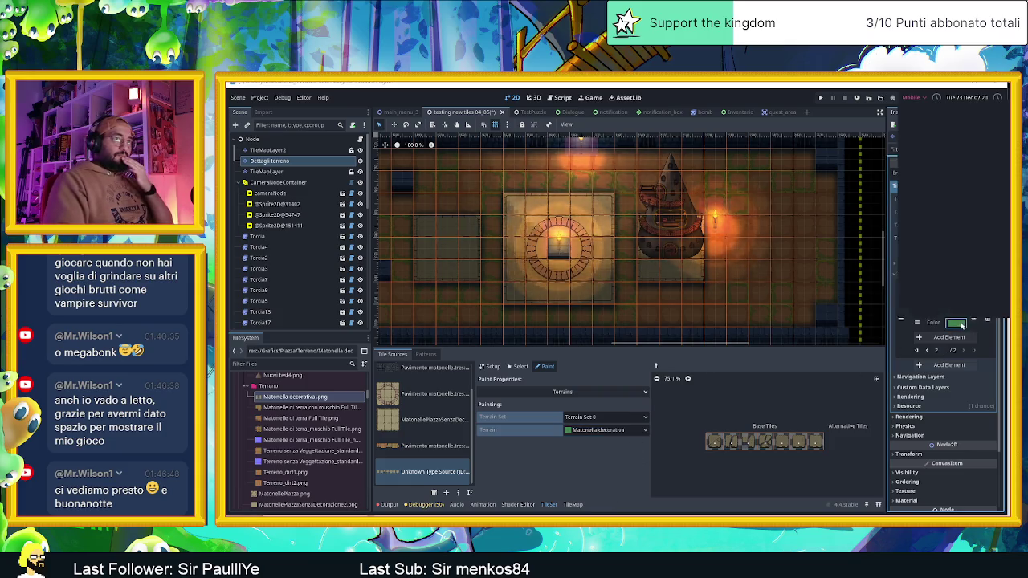
{"action": "left_click", "coordinate": [965, 130]}
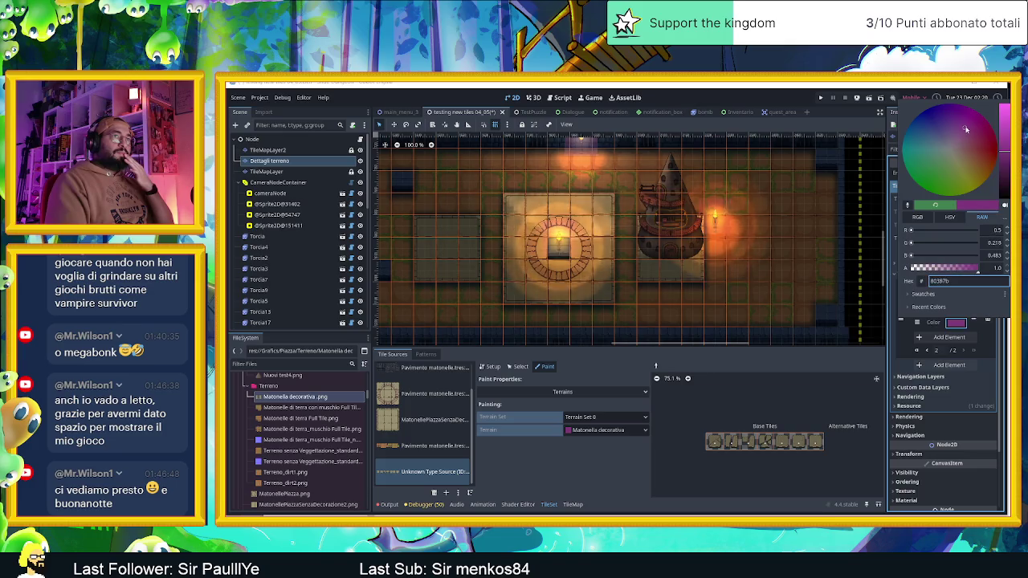
{"action": "left_click_drag", "start_coordinate": [940, 127], "coordinate": [958, 183]}
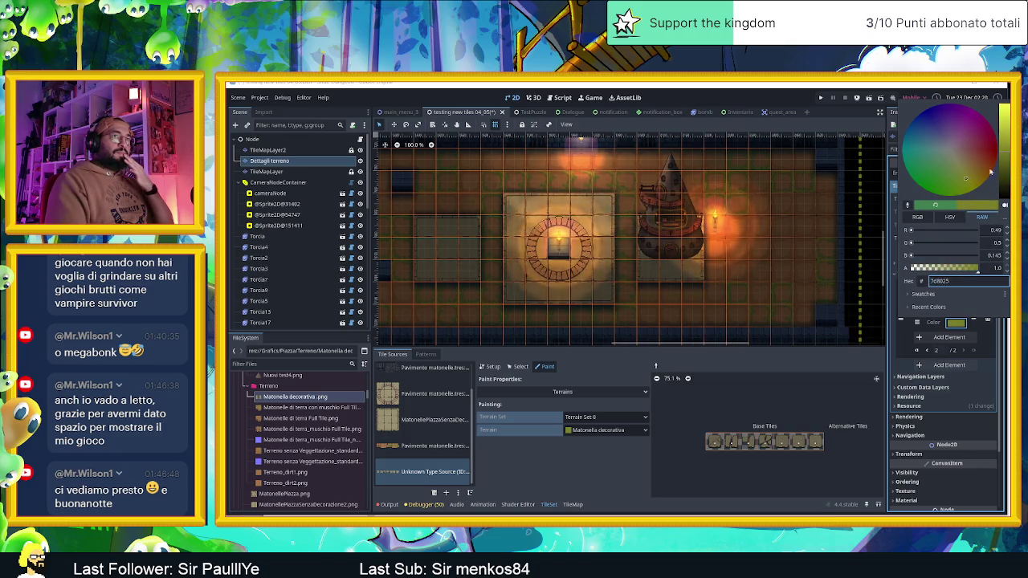
{"action": "left_click_drag", "start_coordinate": [1005, 151], "coordinate": [1007, 111]}
{"action": "left_click", "coordinate": [653, 452]}
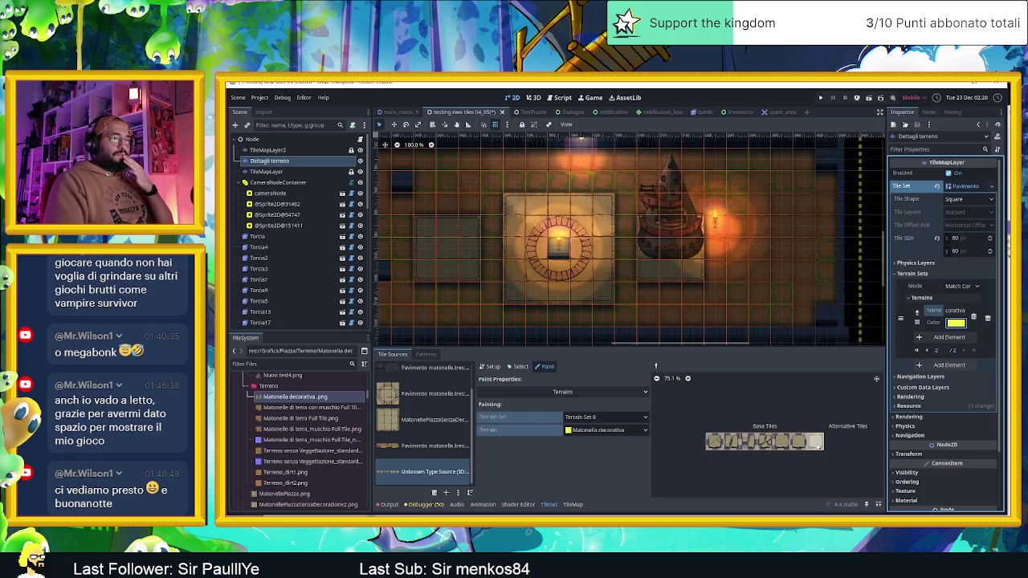
Step: Paint the yellow Matonella decorativa terrain onto all the cracked stone tiles in the atlas
{"action": "scroll", "coordinate": [811, 455], "scroll_direction": "up", "scroll_amount": 3}
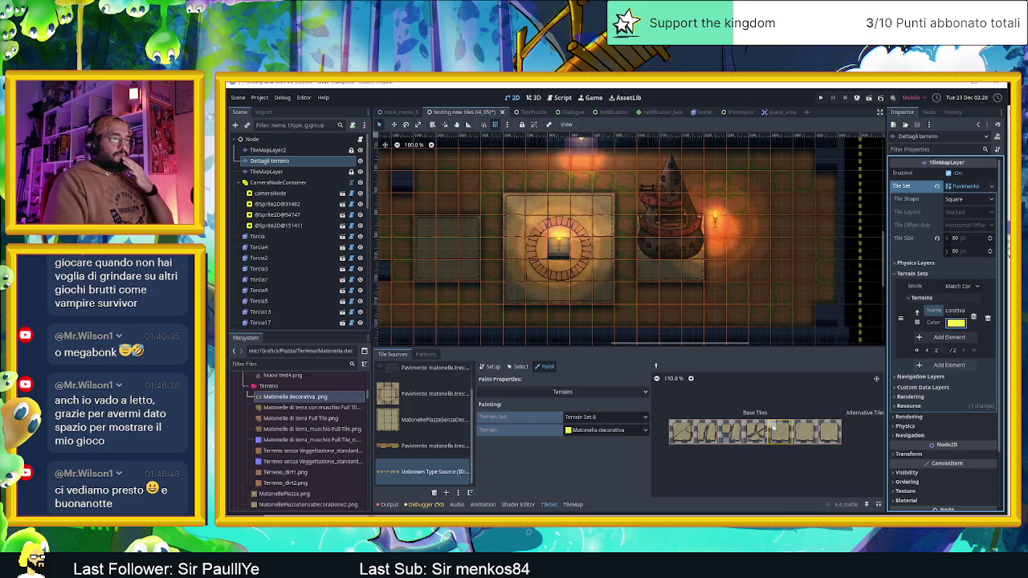
{"action": "left_click", "coordinate": [783, 428]}
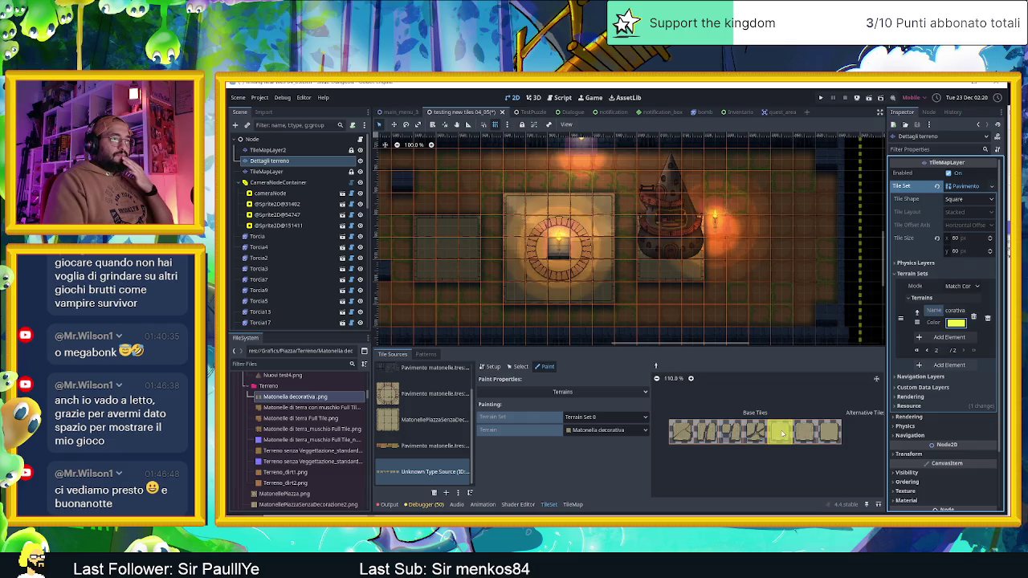
{"action": "scroll", "coordinate": [782, 433], "scroll_direction": "up", "scroll_amount": 5}
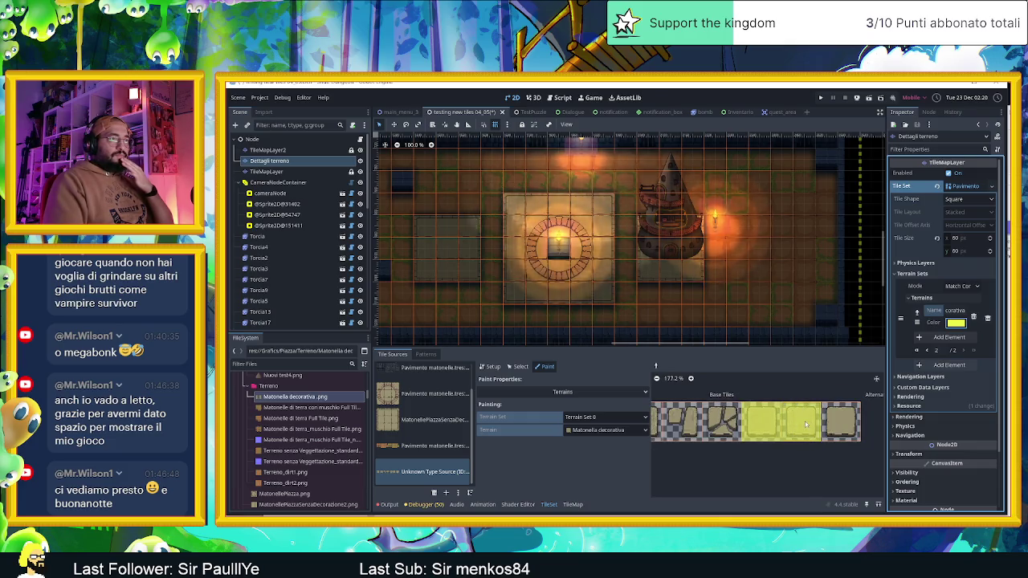
{"action": "mouse_move", "coordinate": [857, 408]}
{"action": "left_mouse_down"}
{"action": "mouse_move", "coordinate": [835, 411]}
{"action": "mouse_move", "coordinate": [854, 424]}
{"action": "left_mouse_up"}
{"action": "mouse_move", "coordinate": [735, 433]}
{"action": "left_mouse_down"}
{"action": "mouse_move", "coordinate": [734, 406]}
{"action": "mouse_move", "coordinate": [697, 433]}
{"action": "mouse_move", "coordinate": [708, 434]}
{"action": "mouse_move", "coordinate": [615, 441]}
{"action": "left_mouse_up"}
{"action": "scroll", "coordinate": [739, 435], "scroll_direction": "left", "scroll_amount": 3}
{"action": "left_click_drag", "start_coordinate": [811, 421], "coordinate": [711, 436]}
{"action": "scroll", "coordinate": [711, 436], "scroll_direction": "right", "scroll_amount": 3}
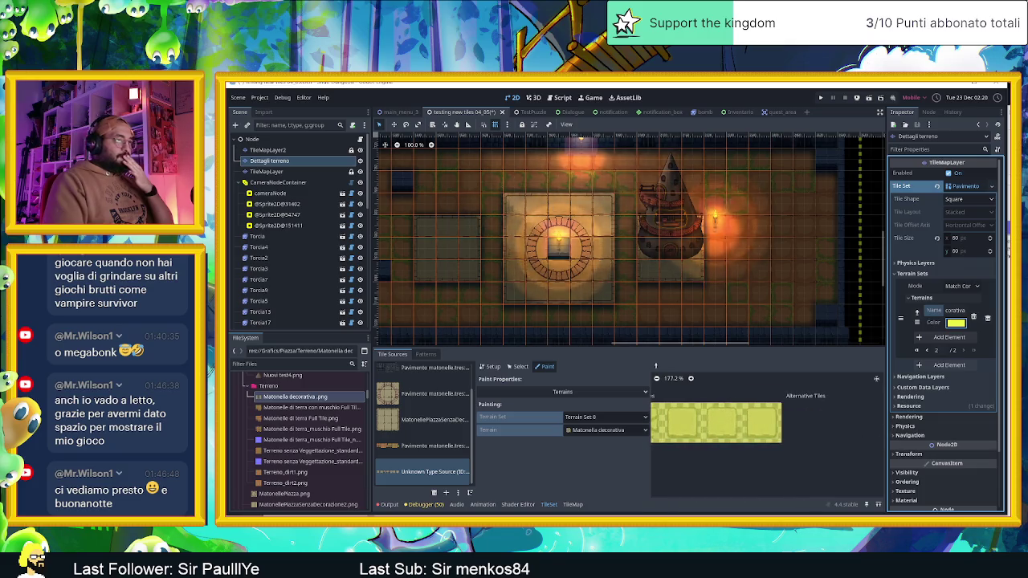
{"action": "left_click_drag", "start_coordinate": [828, 433], "coordinate": [643, 428]}
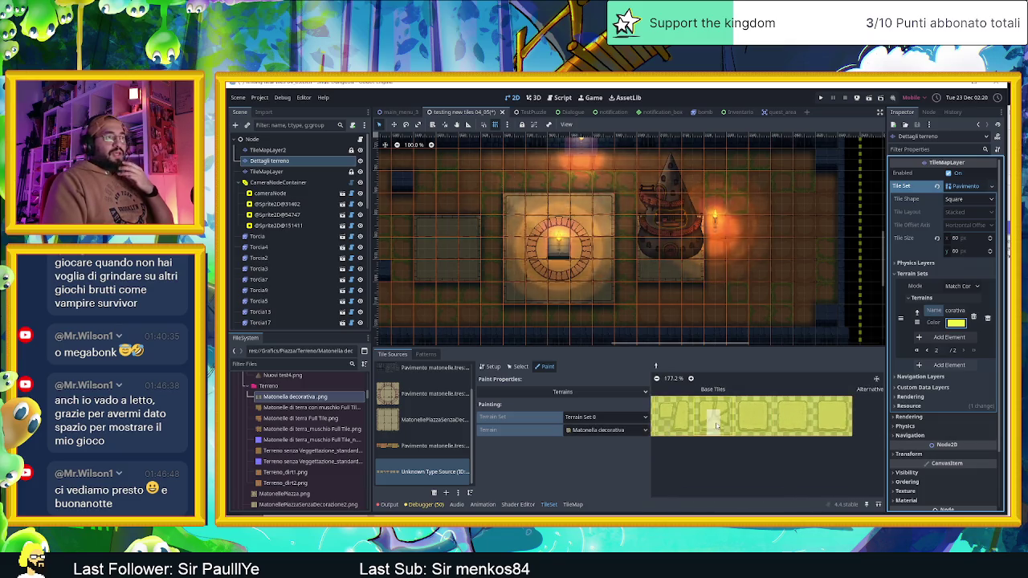
{"action": "scroll", "coordinate": [723, 417], "scroll_direction": "down", "scroll_amount": 1}
{"action": "scroll", "coordinate": [835, 435], "scroll_direction": "right", "scroll_amount": 1}
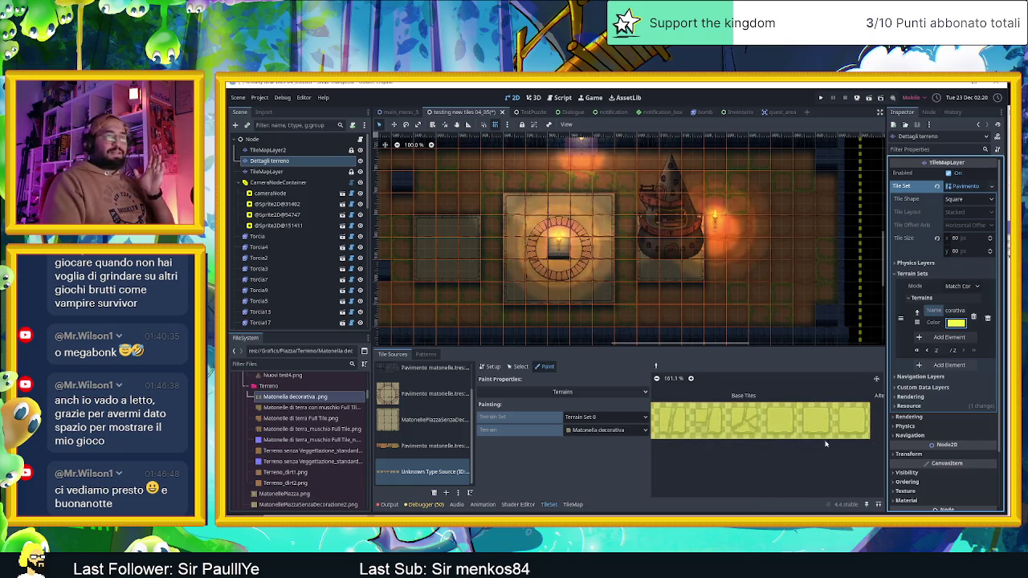
{"action": "scroll", "coordinate": [835, 435], "scroll_direction": "right", "scroll_amount": 1}
{"action": "scroll", "coordinate": [817, 437], "scroll_direction": "up", "scroll_amount": 1}
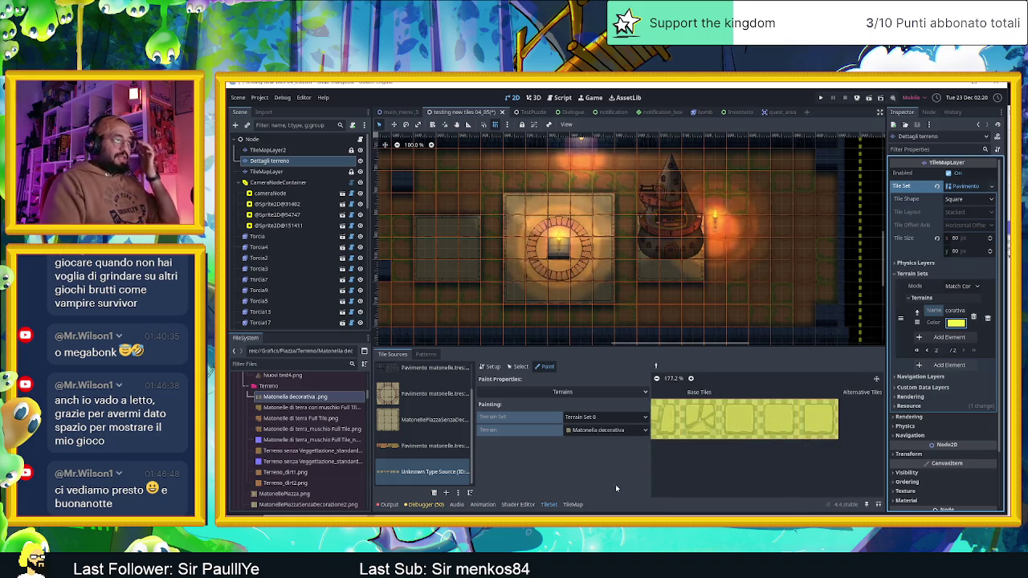
Step: Switch painting to Probability, enter 0.5, and apply it to the first two decorative tiles
{"action": "left_click", "coordinate": [562, 392]}
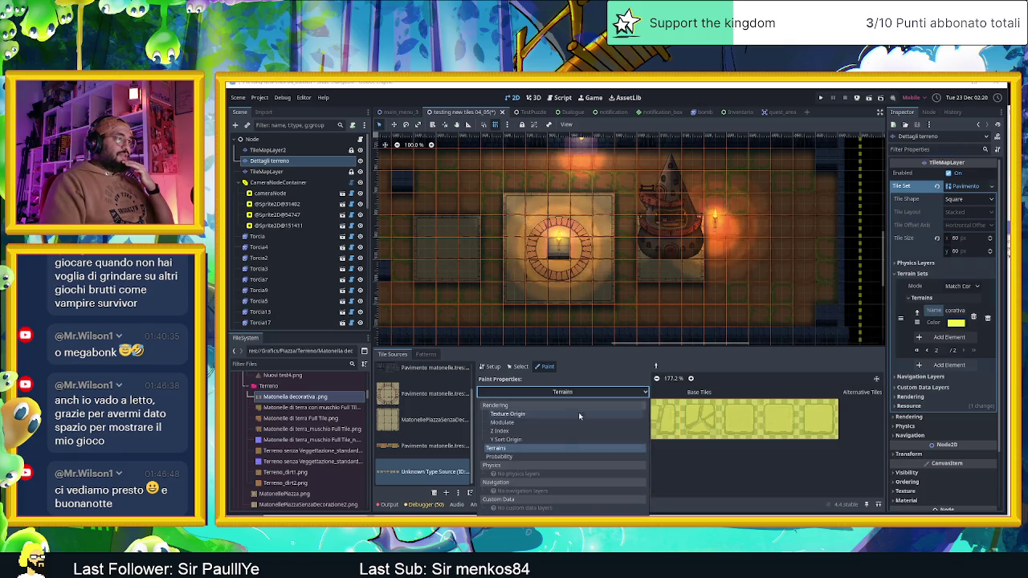
{"action": "left_click", "coordinate": [517, 456]}
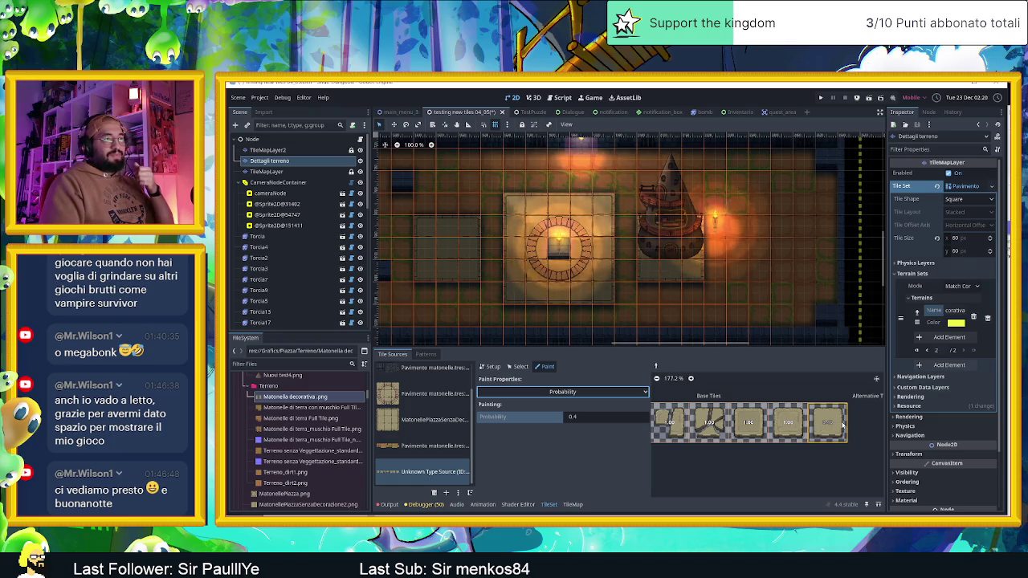
{"action": "left_click", "coordinate": [591, 416]}
{"action": "type", "text": "0.5"}
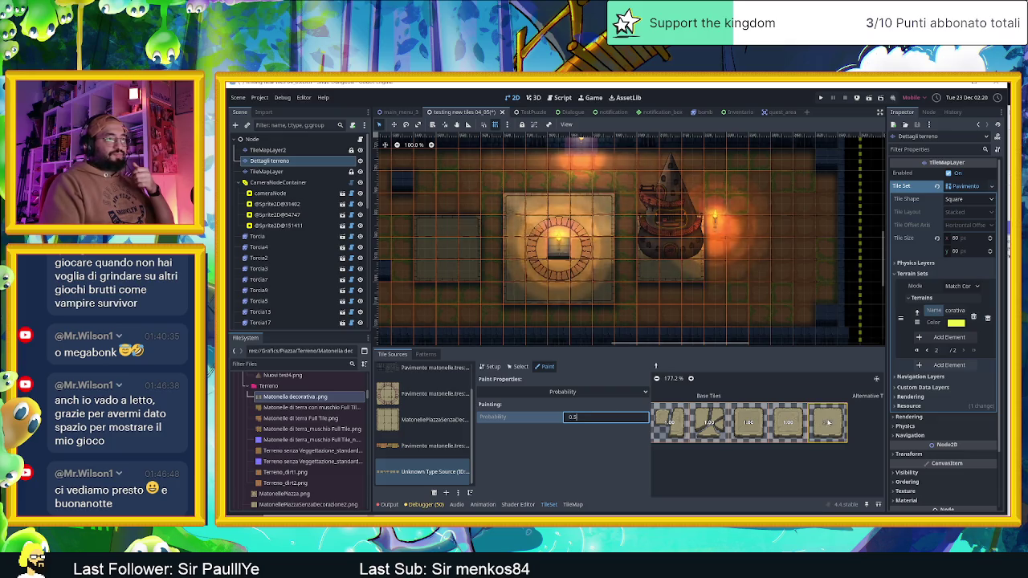
{"action": "key", "text": "Return"}
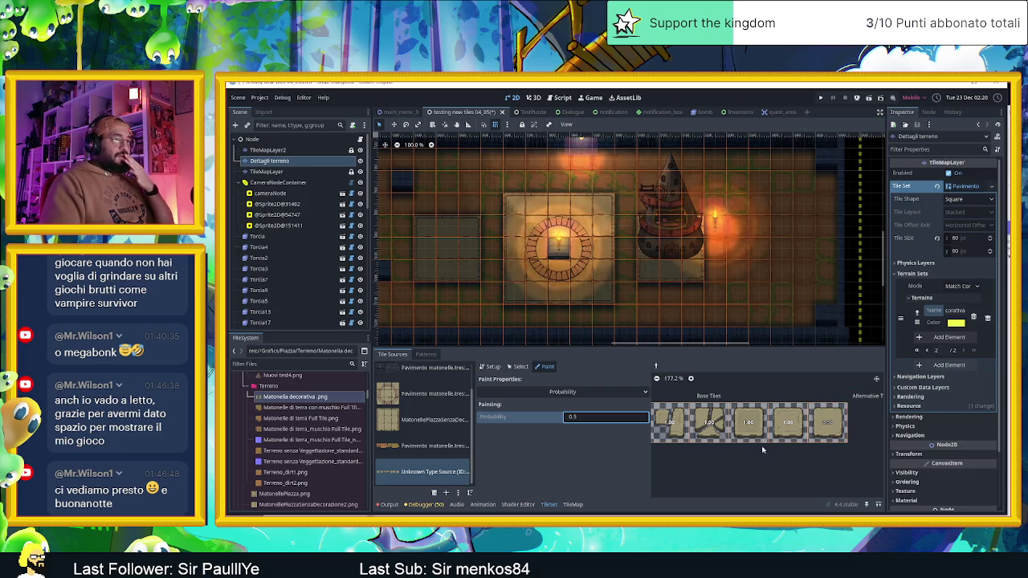
{"action": "scroll", "coordinate": [791, 453], "scroll_direction": "up", "scroll_amount": 3}
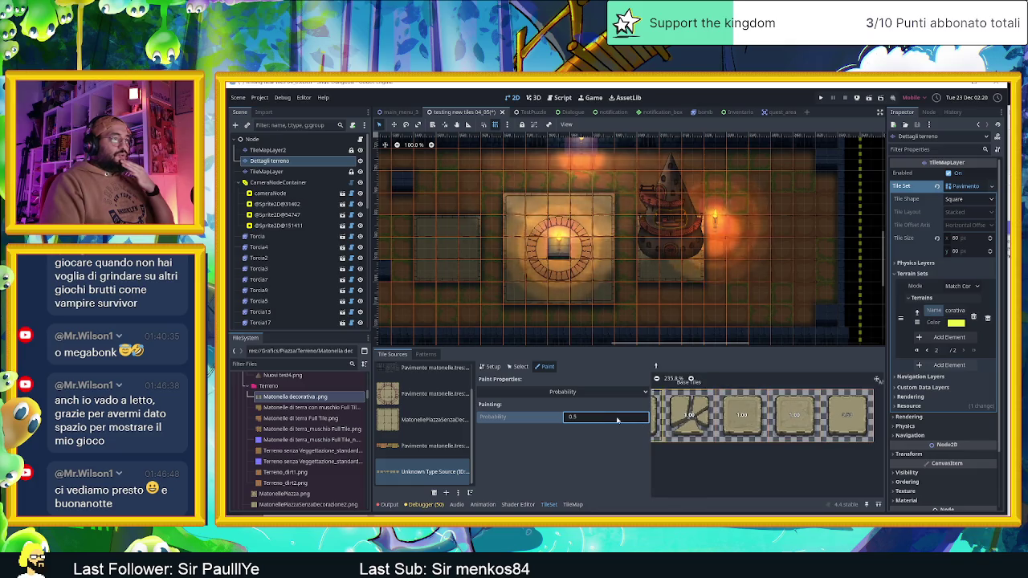
{"action": "left_click", "coordinate": [585, 416]}
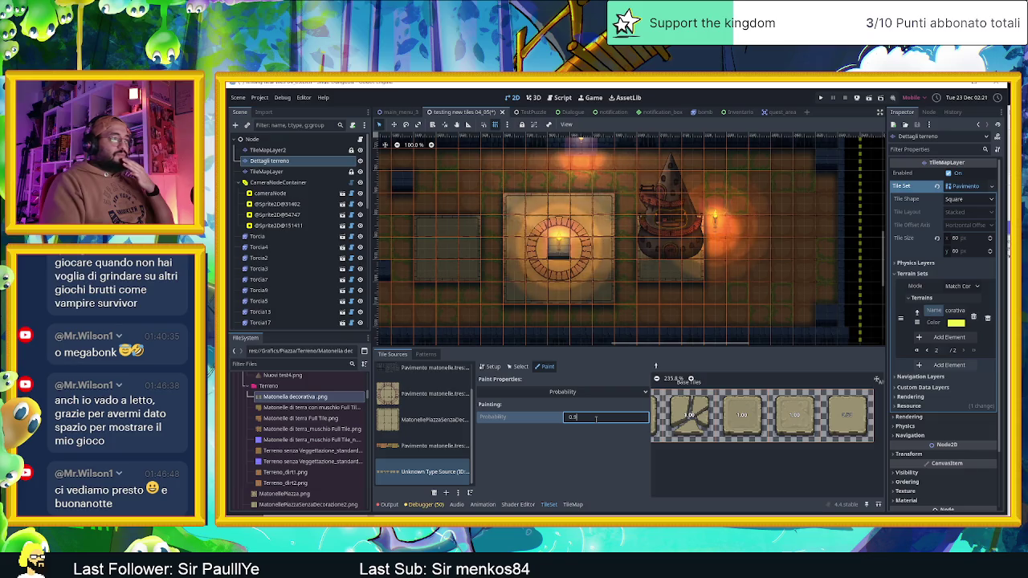
{"action": "left_click", "coordinate": [737, 415]}
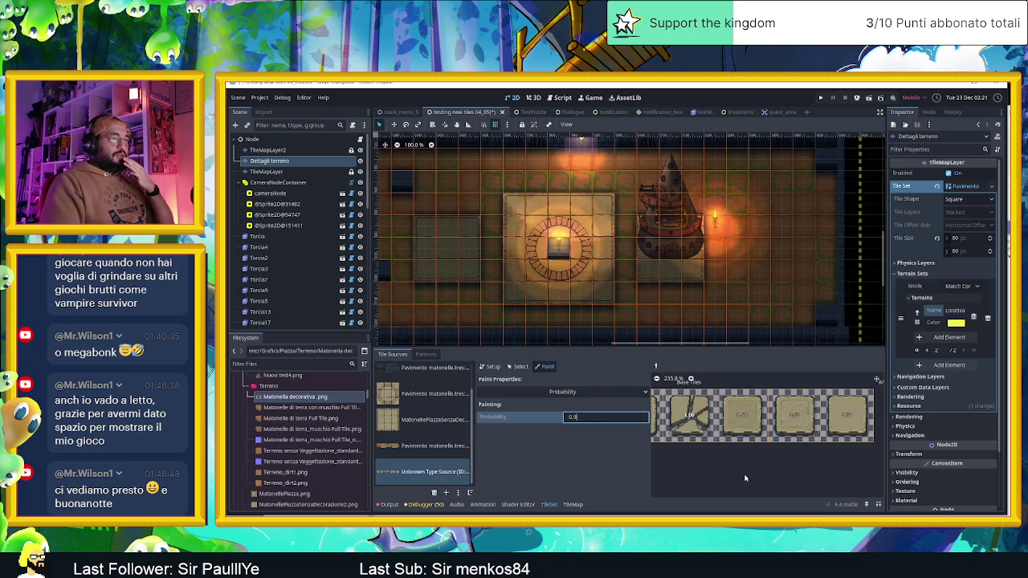
{"action": "scroll", "coordinate": [744, 479], "scroll_direction": "down", "scroll_amount": 2}
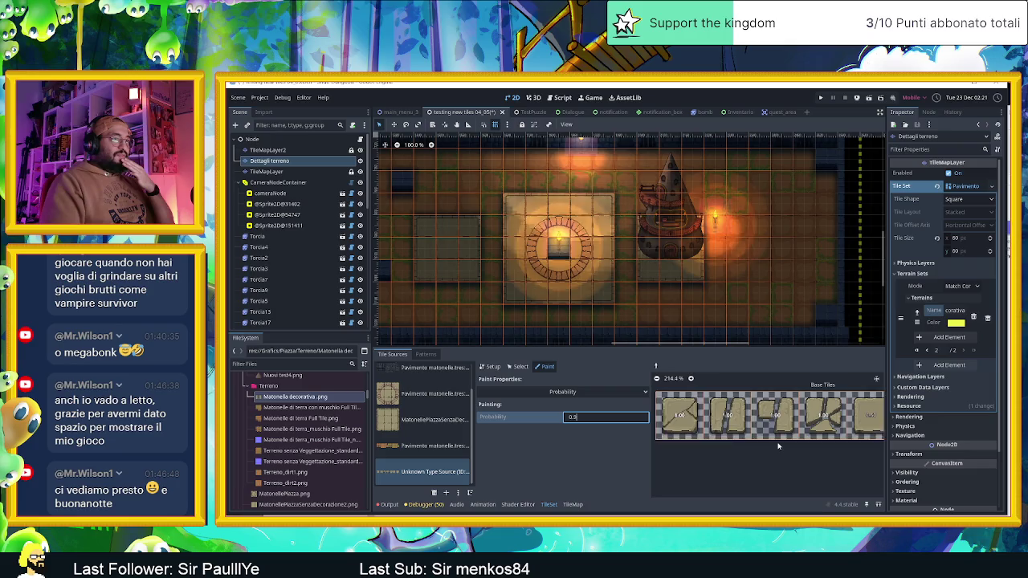
{"action": "scroll", "coordinate": [777, 446], "scroll_direction": "down", "scroll_amount": 1}
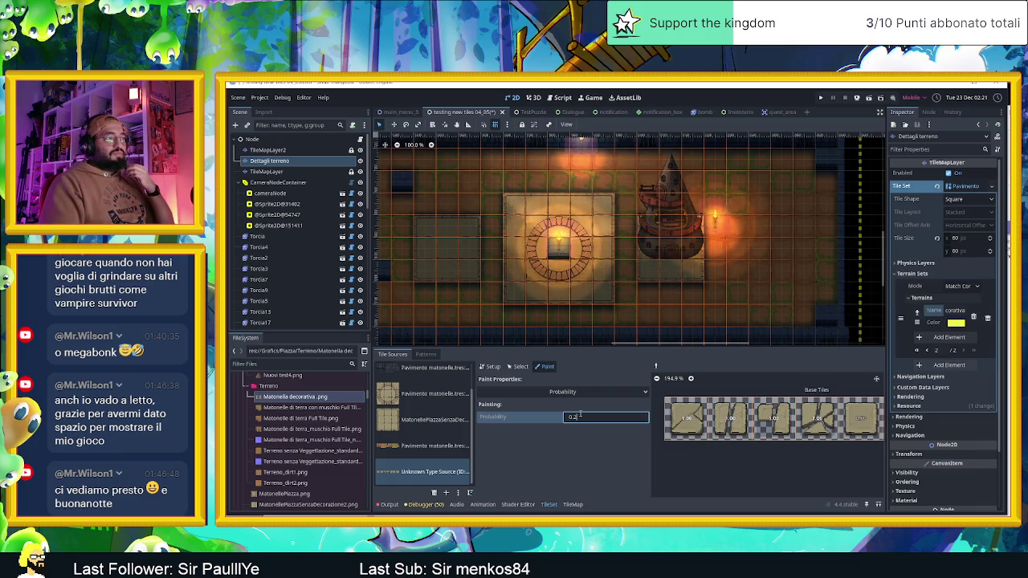
{"action": "left_click", "coordinate": [695, 438]}
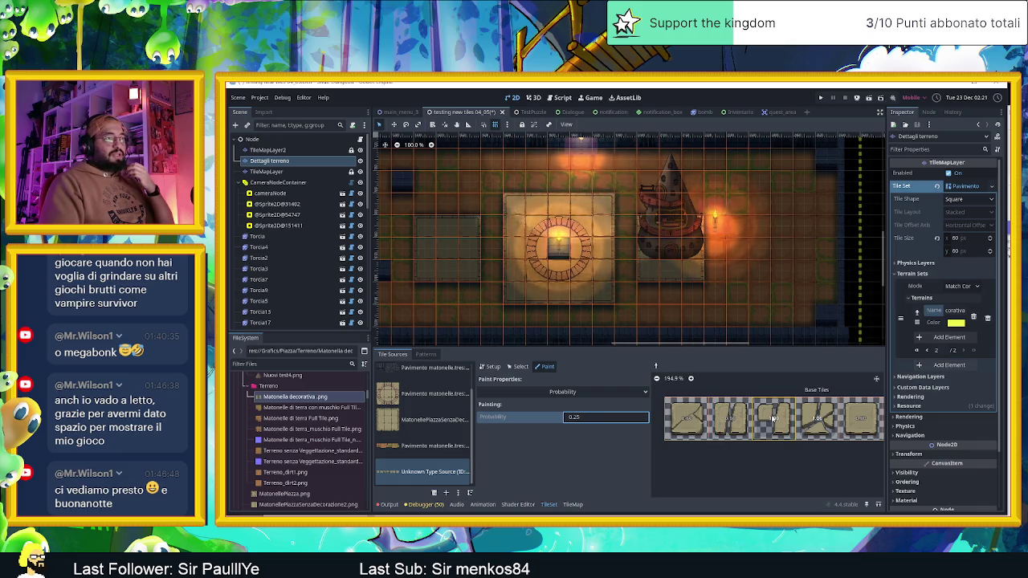
{"action": "left_click", "coordinate": [710, 423]}
Step: Bring the remaining tiles into view and correct the probability value to 0.5
{"action": "scroll", "coordinate": [812, 463], "scroll_direction": "down", "scroll_amount": 4}
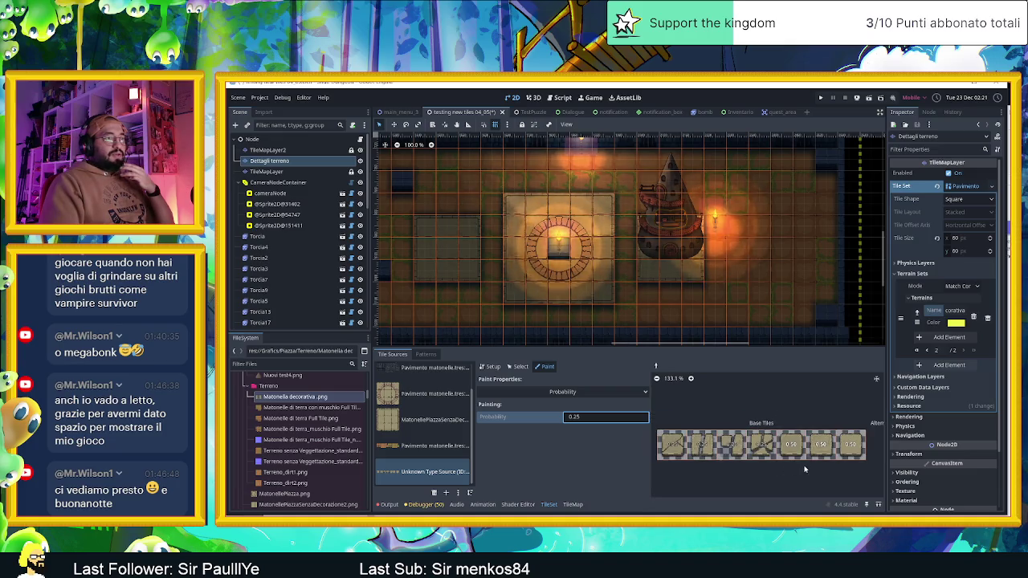
{"action": "left_click_drag", "start_coordinate": [804, 469], "coordinate": [747, 440]}
{"action": "left_click", "coordinate": [600, 416]}
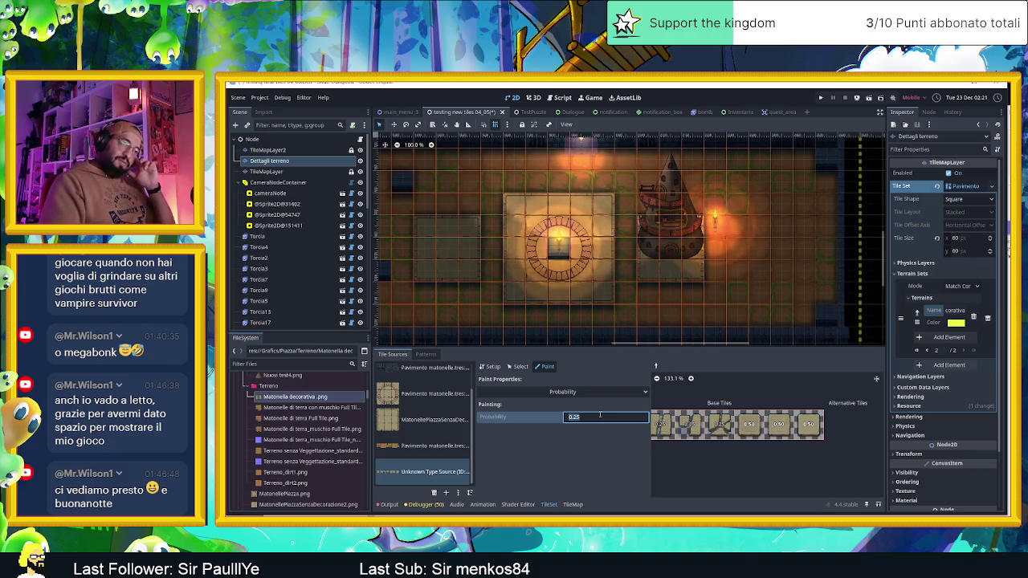
{"action": "type", "text": "05"}
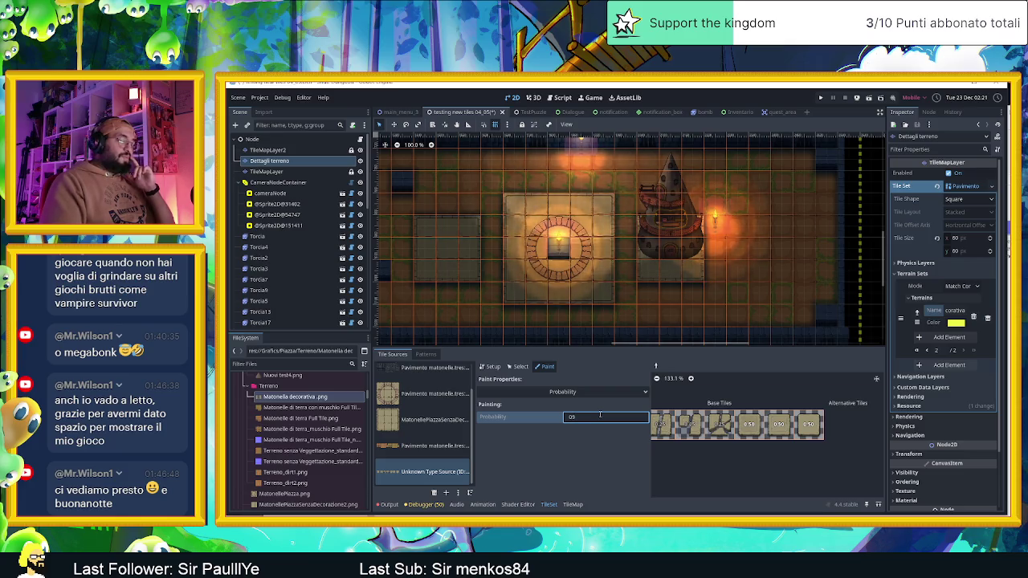
{"action": "key", "text": "BackSpace"}
{"action": "type", "text": ".5"}
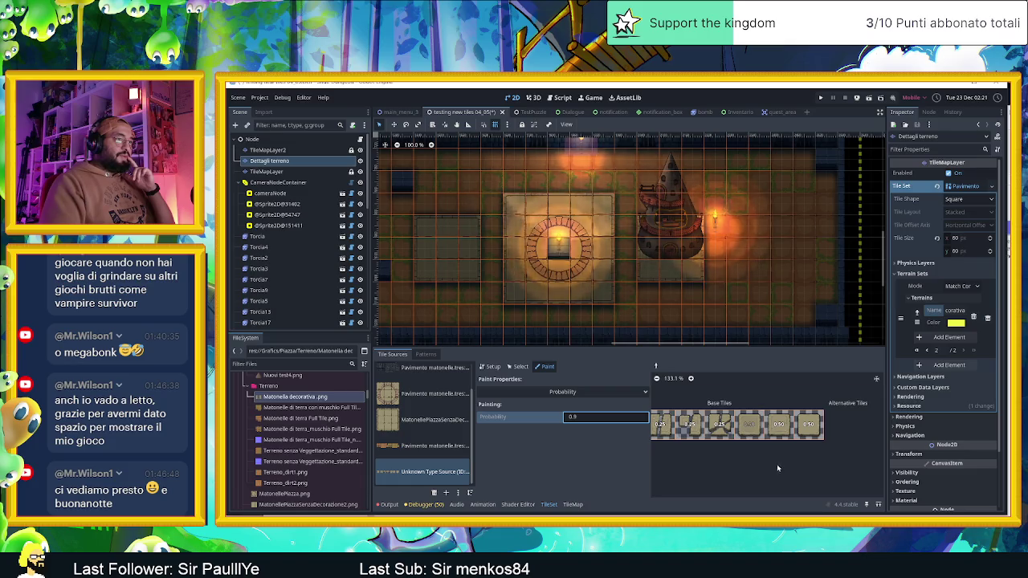
{"action": "left_click_drag", "start_coordinate": [752, 475], "coordinate": [772, 476]}
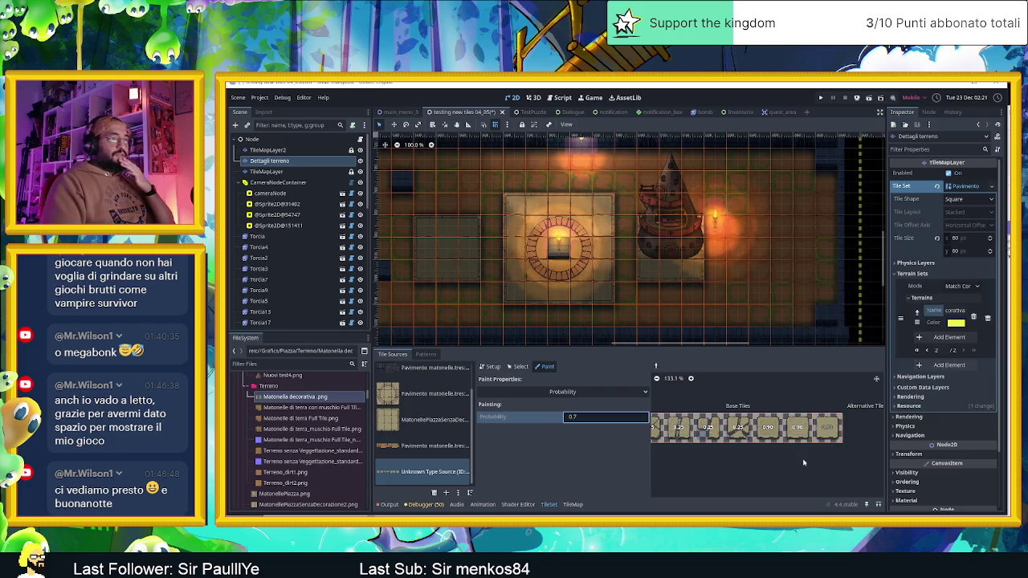
{"action": "scroll", "coordinate": [803, 463], "scroll_direction": "down", "scroll_amount": 1}
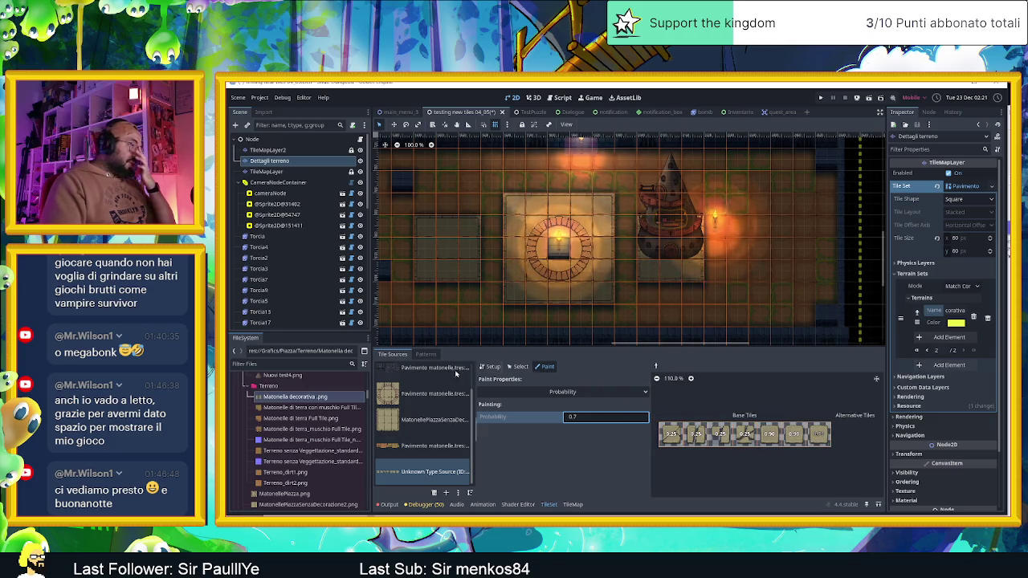
Step: In the TileMap Terrains tab, select Matonella decorativa and paint tiles along the room's bottom row
{"action": "left_click", "coordinate": [422, 355]}
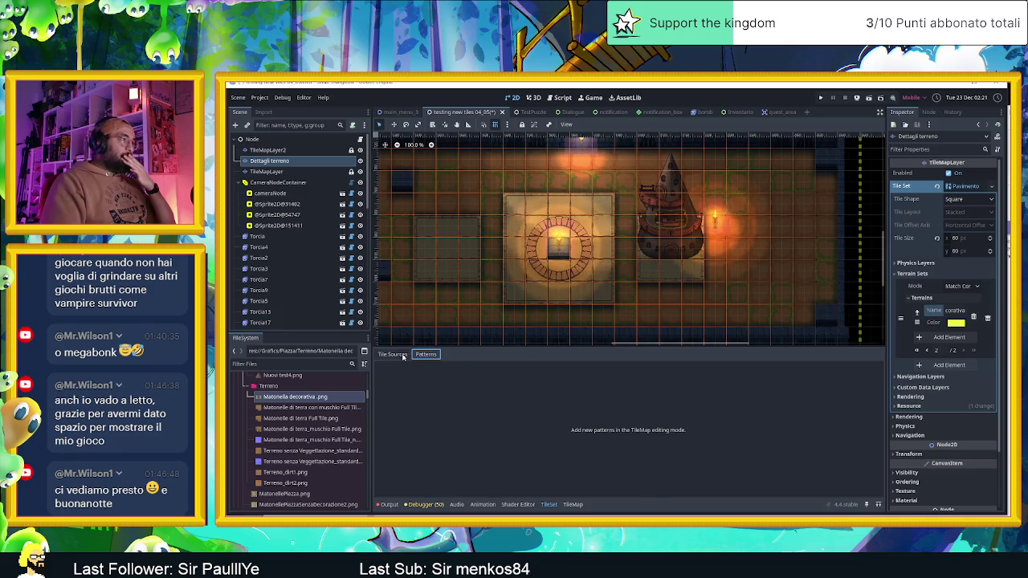
{"action": "left_click", "coordinate": [403, 355]}
{"action": "left_click", "coordinate": [572, 504]}
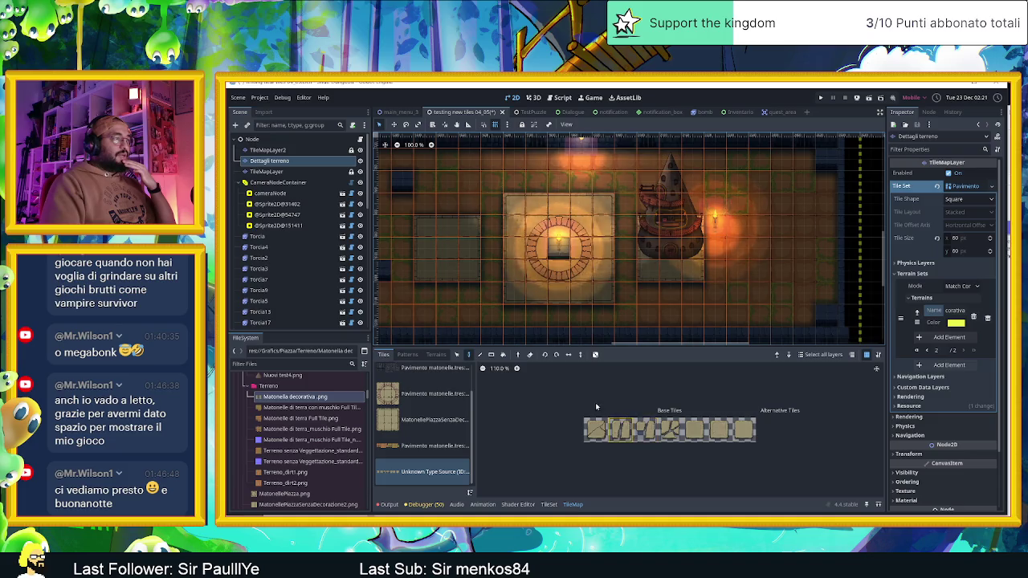
{"action": "left_click", "coordinate": [436, 355]}
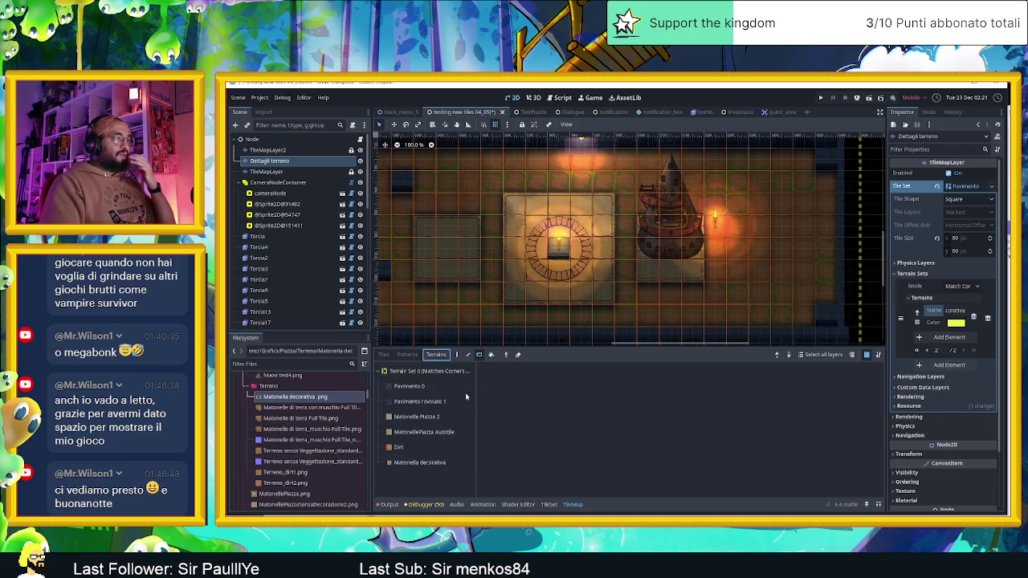
{"action": "left_click", "coordinate": [421, 461]}
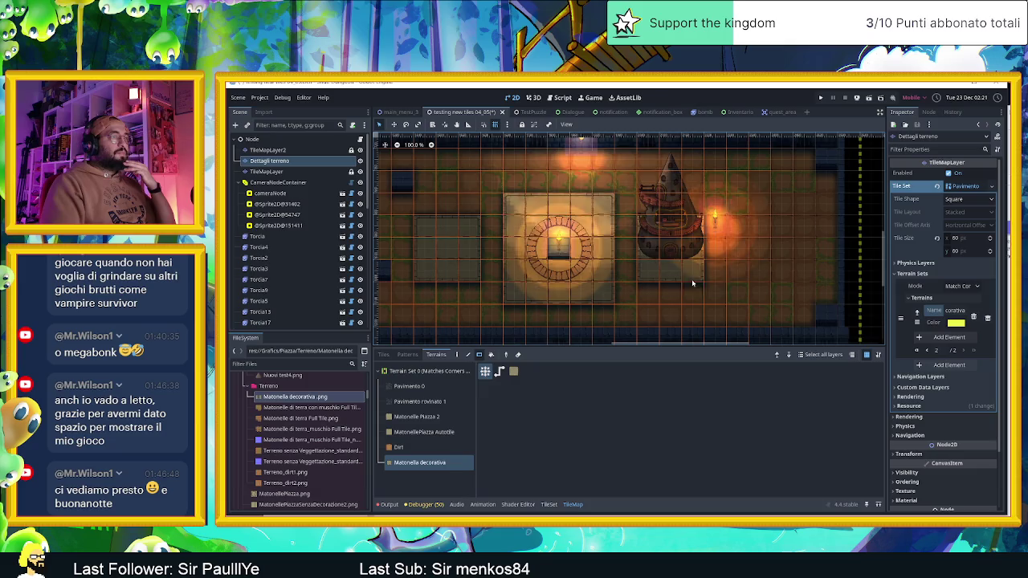
{"action": "scroll", "coordinate": [692, 283], "scroll_direction": "up", "scroll_amount": 1}
{"action": "mouse_move", "coordinate": [669, 291]}
{"action": "left_mouse_down"}
{"action": "mouse_move", "coordinate": [669, 318]}
{"action": "mouse_move", "coordinate": [771, 322]}
{"action": "left_mouse_up"}
{"action": "mouse_move", "coordinate": [686, 324]}
{"action": "left_mouse_down"}
{"action": "mouse_move", "coordinate": [465, 323]}
{"action": "mouse_move", "coordinate": [600, 294]}
{"action": "mouse_move", "coordinate": [493, 289]}
{"action": "mouse_move", "coordinate": [475, 265]}
{"action": "mouse_move", "coordinate": [481, 240]}
{"action": "mouse_move", "coordinate": [489, 290]}
{"action": "left_mouse_up"}
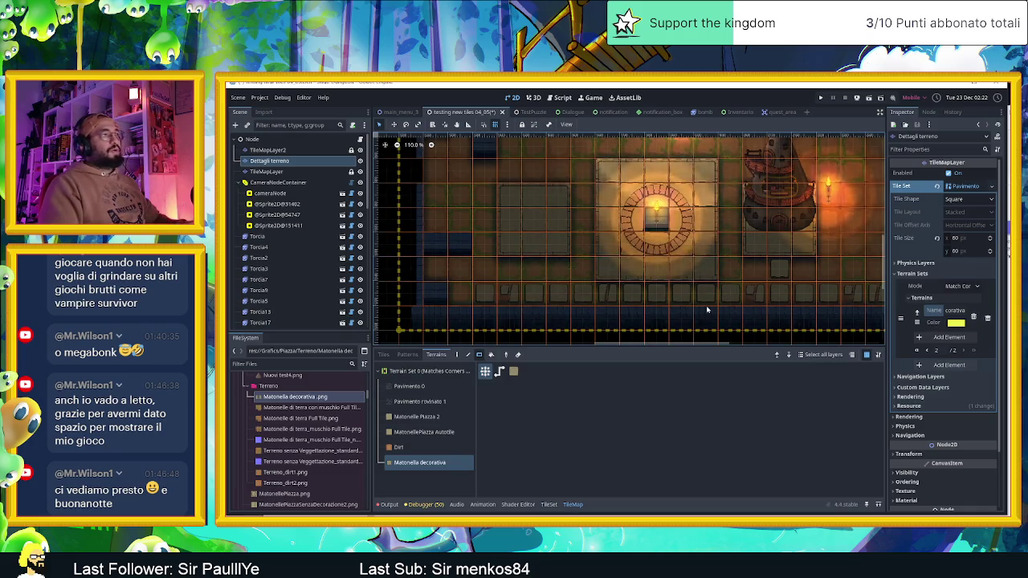
{"action": "left_click_drag", "start_coordinate": [764, 298], "coordinate": [489, 288]}
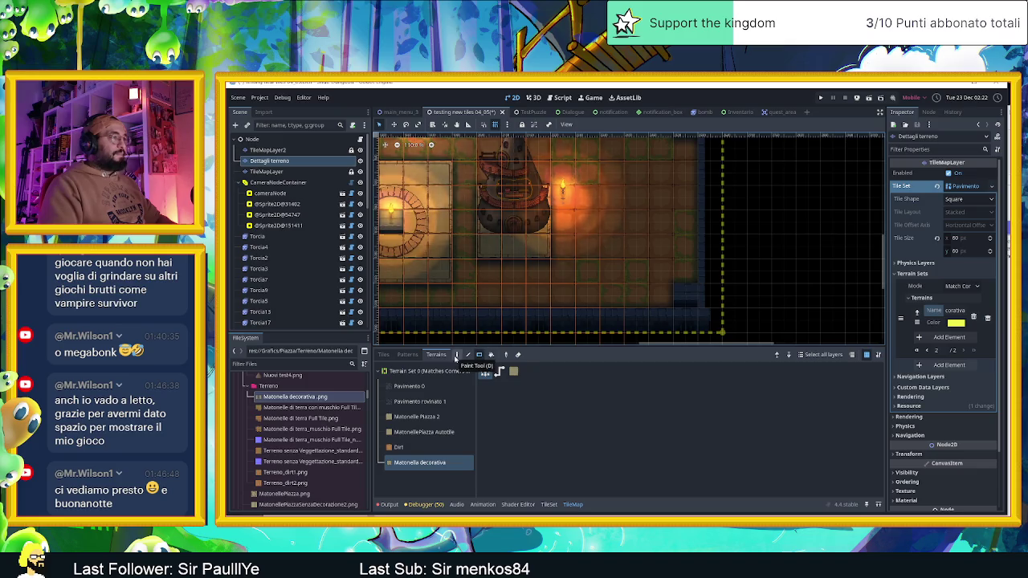
Step: With the Paint tool, fill the lower rows with decorative tiles, including one below the stone circle
{"action": "left_click", "coordinate": [456, 354]}
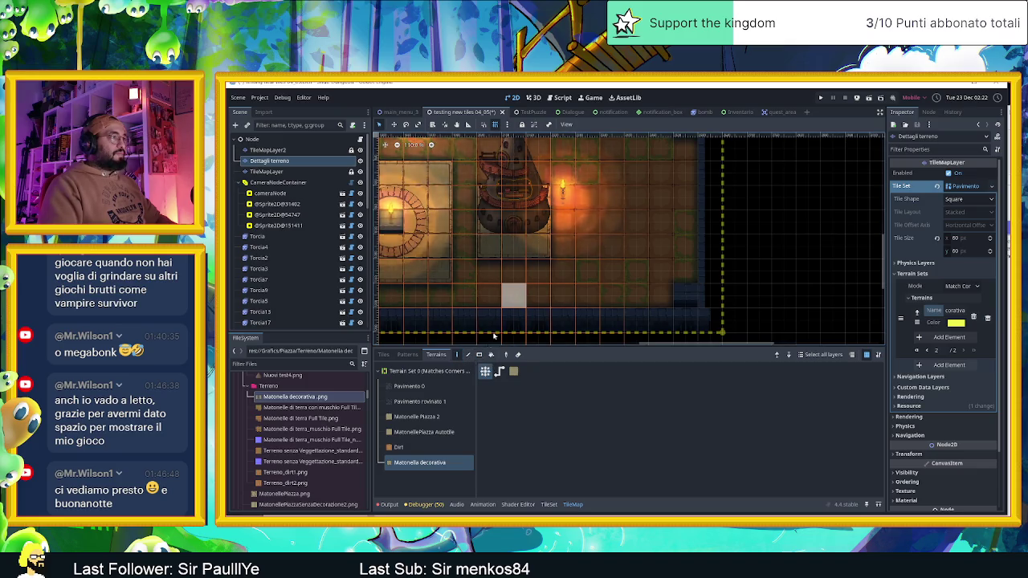
{"action": "left_click", "coordinate": [512, 286]}
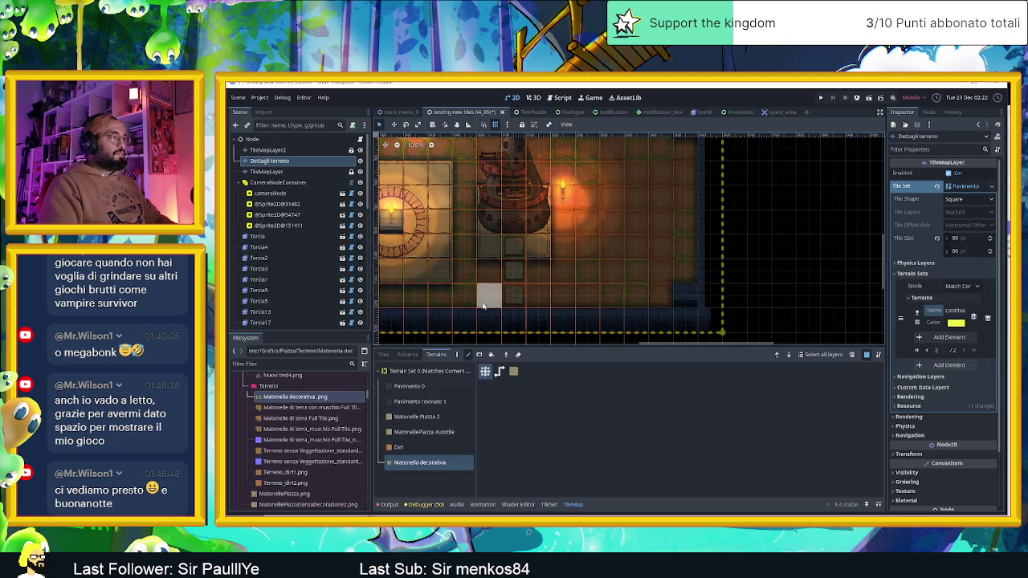
{"action": "left_click_drag", "start_coordinate": [485, 299], "coordinate": [391, 297]}
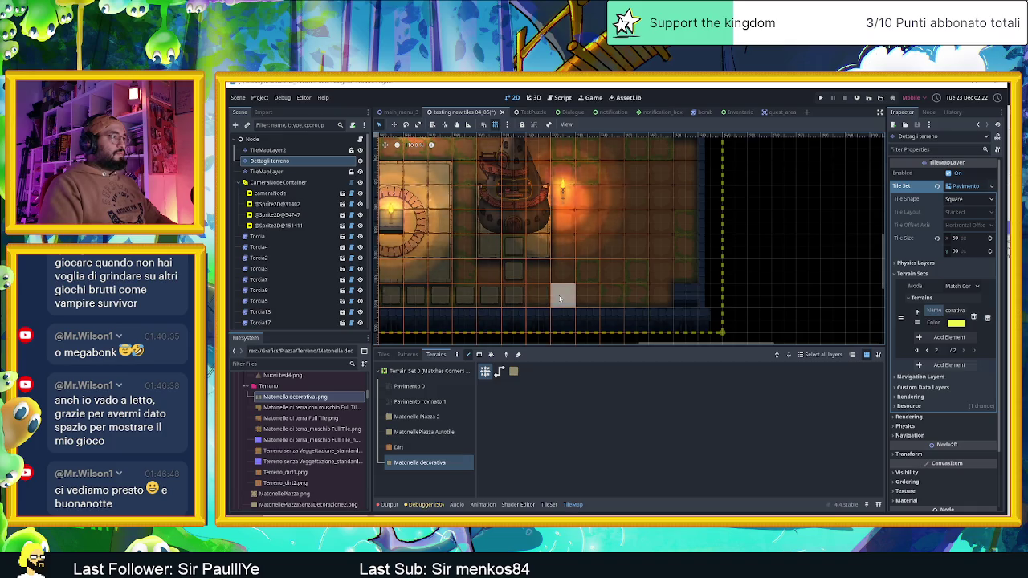
{"action": "left_click_drag", "start_coordinate": [543, 298], "coordinate": [658, 296]}
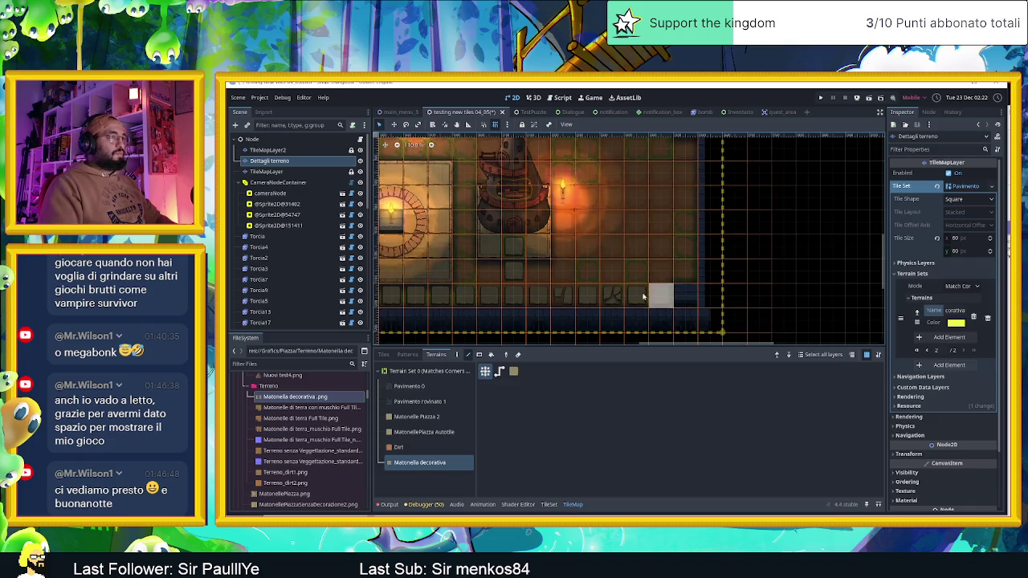
{"action": "scroll", "coordinate": [600, 279], "scroll_direction": "left", "scroll_amount": 2}
{"action": "scroll", "coordinate": [601, 279], "scroll_direction": "left", "scroll_amount": 4}
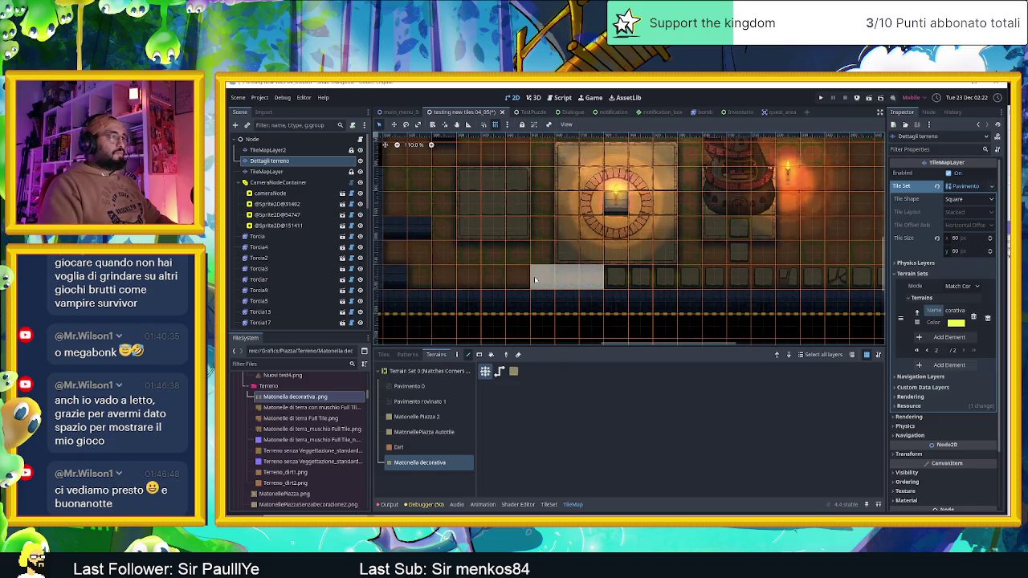
{"action": "left_click_drag", "start_coordinate": [531, 279], "coordinate": [484, 278]}
{"action": "left_click", "coordinate": [492, 251]}
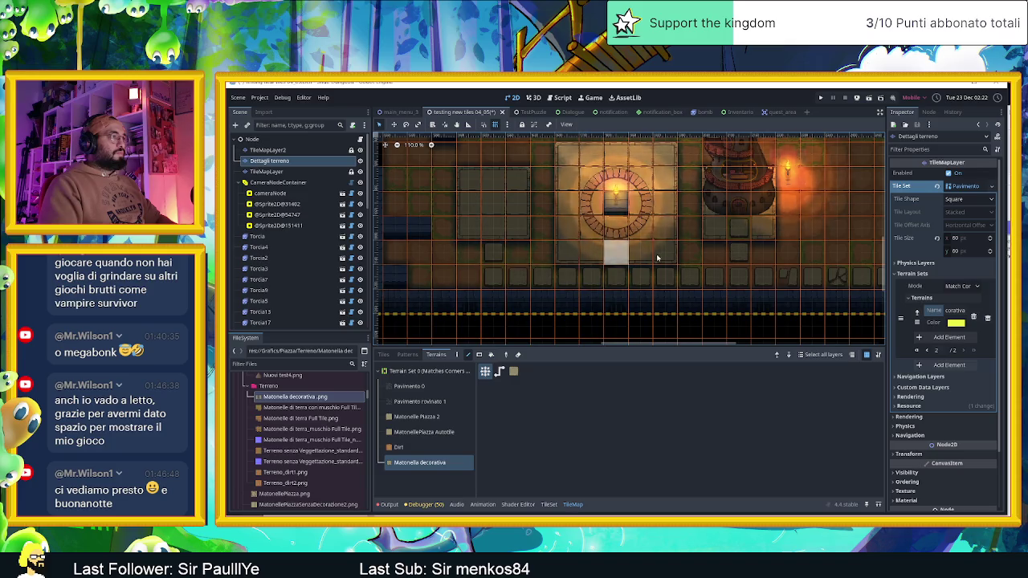
{"action": "scroll", "coordinate": [693, 263], "scroll_direction": "left", "scroll_amount": 2}
{"action": "scroll", "coordinate": [626, 257], "scroll_direction": "down", "scroll_amount": 2}
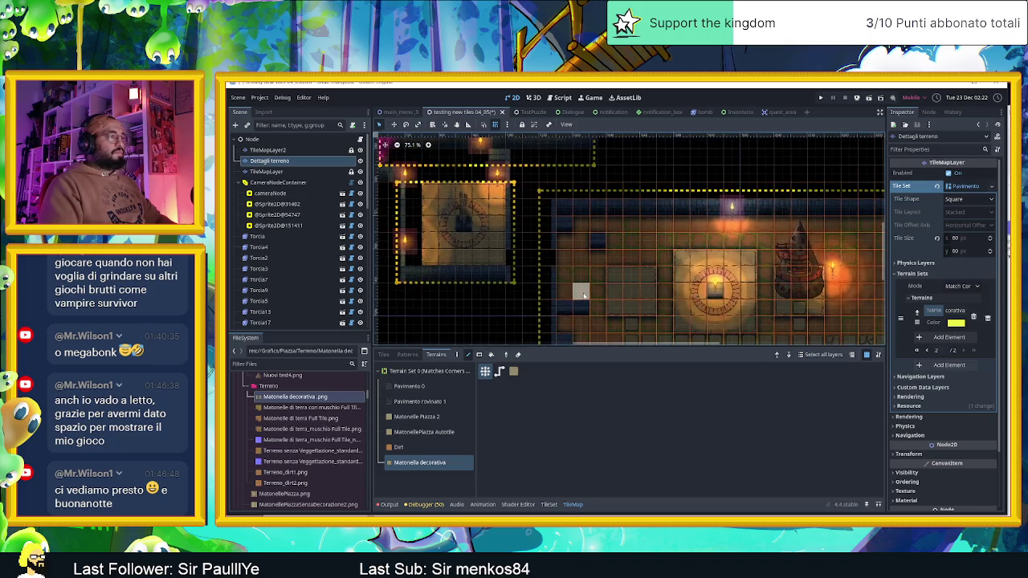
{"action": "scroll", "coordinate": [563, 254], "scroll_direction": "left", "scroll_amount": 2}
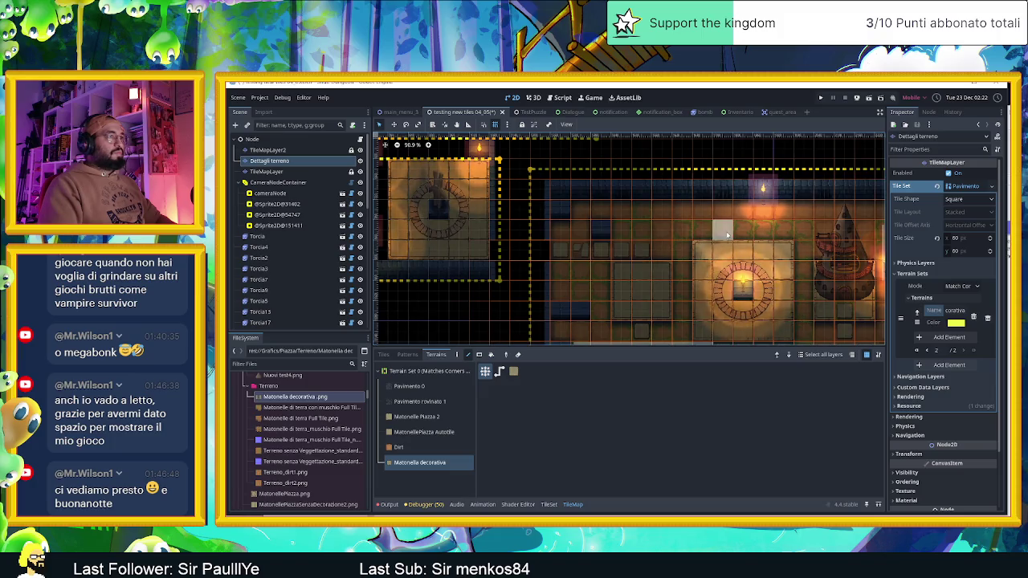
{"action": "scroll", "coordinate": [649, 259], "scroll_direction": "right", "scroll_amount": 1}
{"action": "scroll", "coordinate": [649, 259], "scroll_direction": "up", "scroll_amount": 1}
Step: Paint decorative tiles along the top row and right column, then save and run the game
{"action": "left_click_drag", "start_coordinate": [597, 247], "coordinate": [707, 232]}
{"action": "left_click_drag", "start_coordinate": [610, 227], "coordinate": [722, 233]}
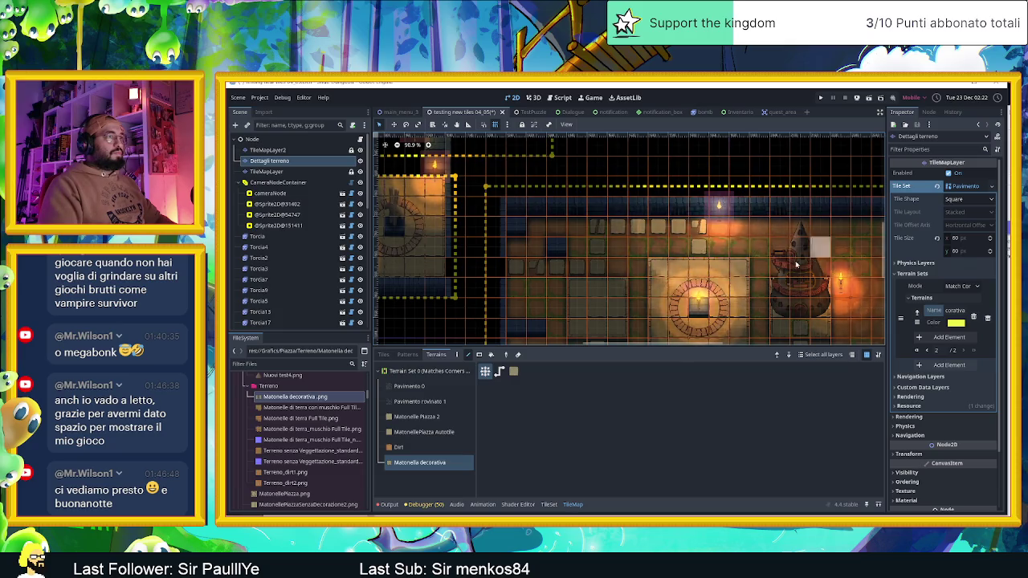
{"action": "scroll", "coordinate": [643, 221], "scroll_direction": "right", "scroll_amount": 5}
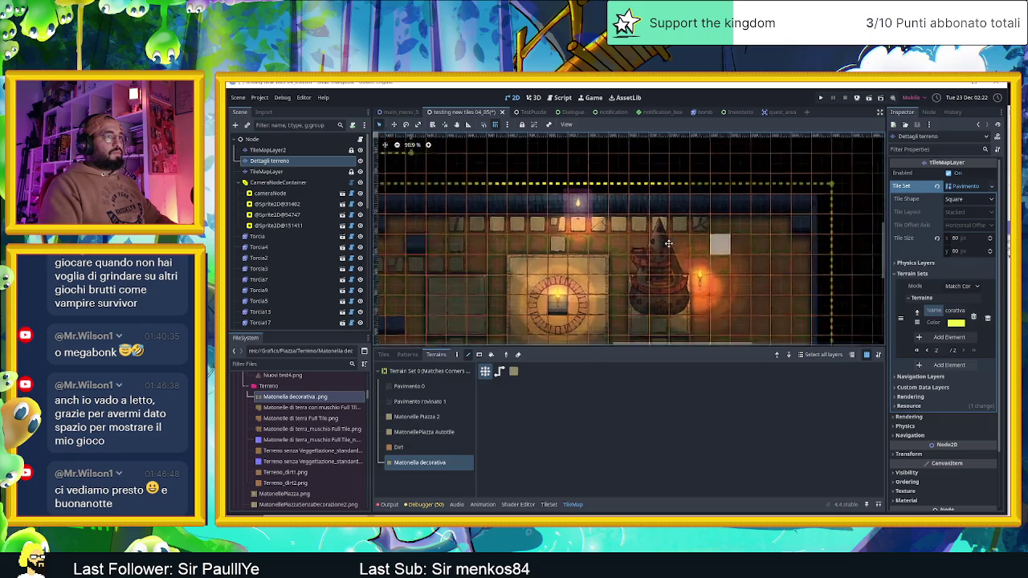
{"action": "mouse_move", "coordinate": [642, 220]}
{"action": "left_mouse_down"}
{"action": "mouse_move", "coordinate": [705, 218]}
{"action": "mouse_move", "coordinate": [700, 284]}
{"action": "mouse_move", "coordinate": [701, 274]}
{"action": "mouse_move", "coordinate": [682, 293]}
{"action": "mouse_move", "coordinate": [623, 293]}
{"action": "mouse_move", "coordinate": [630, 325]}
{"action": "left_mouse_up"}
{"action": "scroll", "coordinate": [631, 325], "scroll_direction": "down", "scroll_amount": 4}
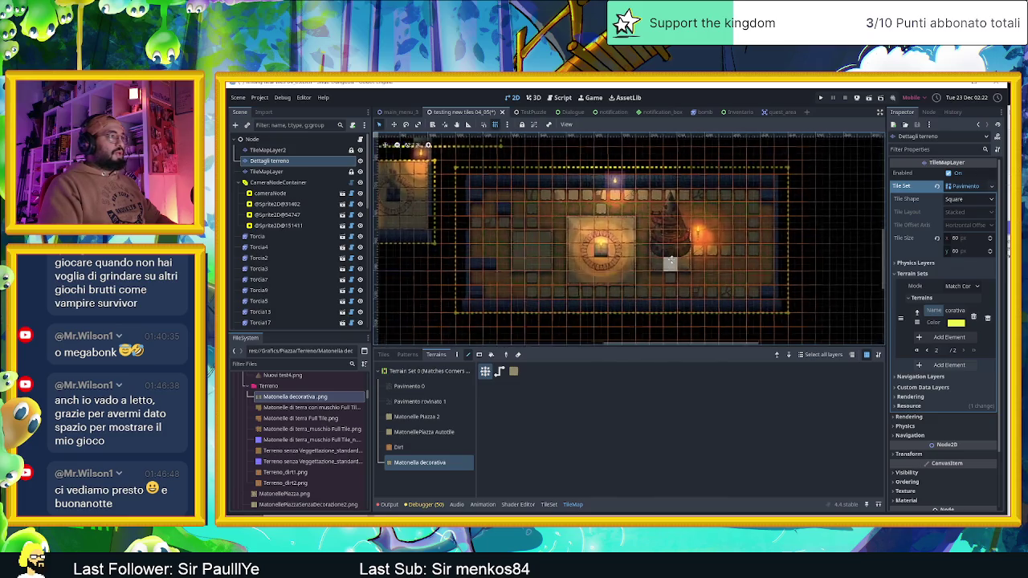
{"action": "scroll", "coordinate": [538, 236], "scroll_direction": "up", "scroll_amount": 4}
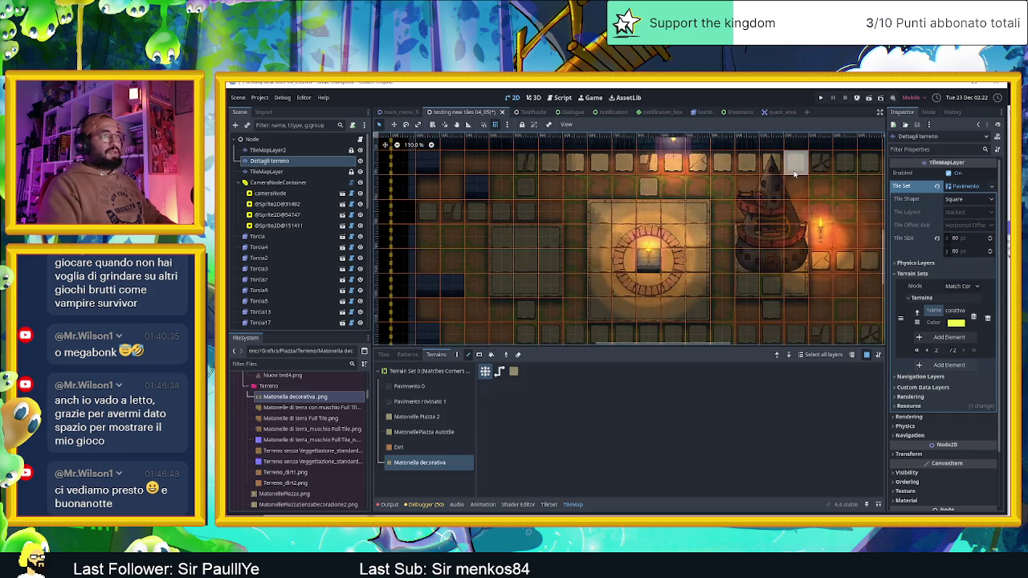
{"action": "left_click", "coordinate": [870, 98]}
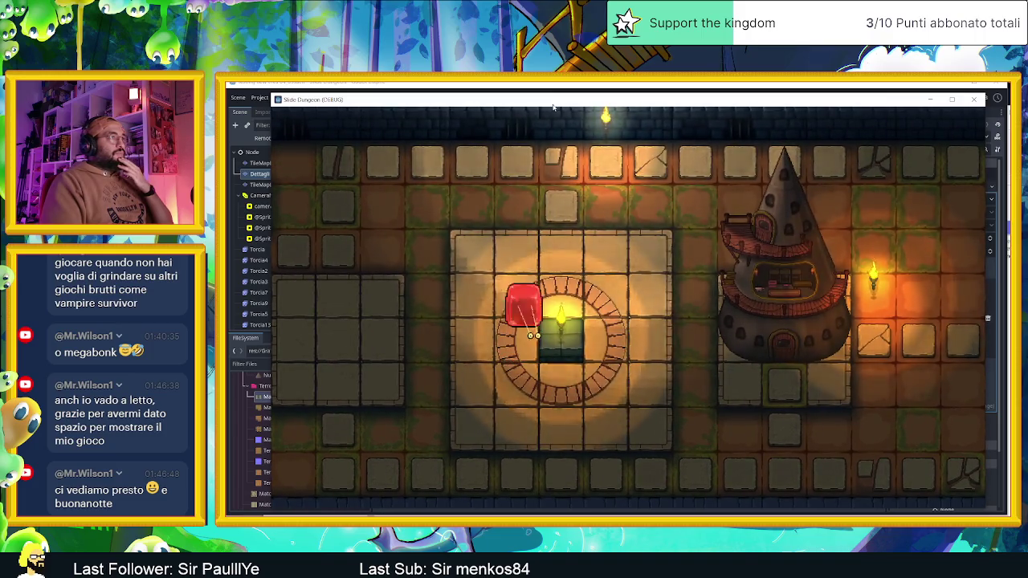
Step: Slide the slime upward across the cracked-tile floor to the top row in the running game
{"action": "key", "text": "Up"}
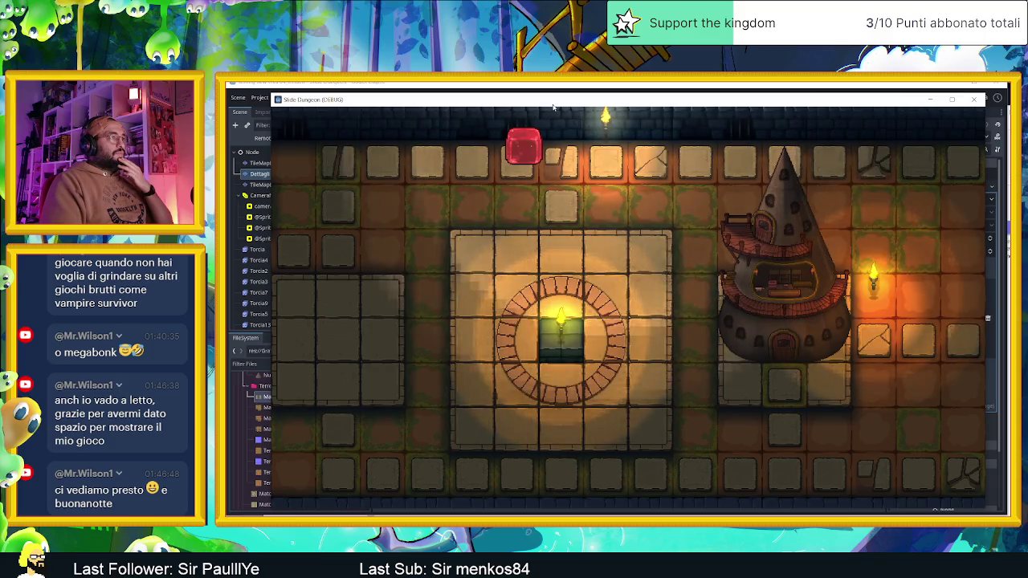